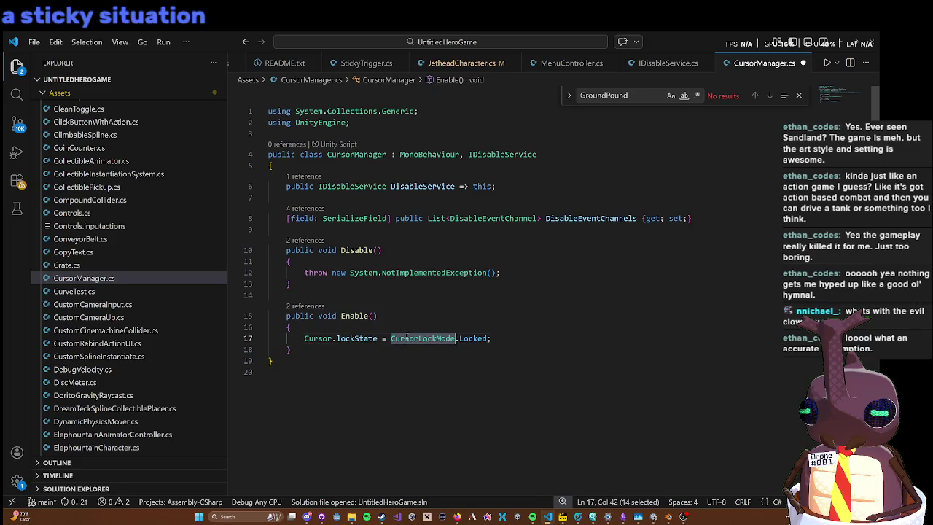
Step: Replace the throw in Disable() with a cursor lock state None line, then return to Unity
triple_click(407, 338)
key("ctrl+c")
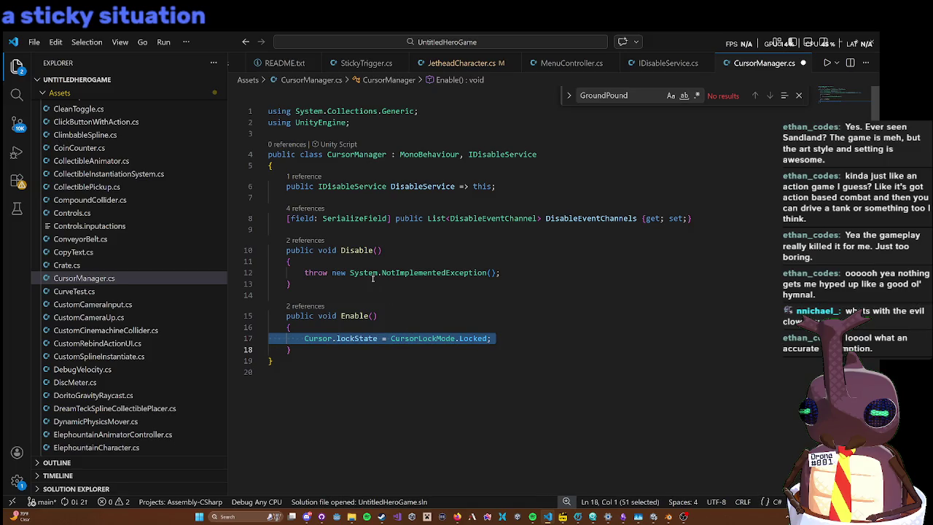
triple_click(371, 274)
key("ctrl+v")
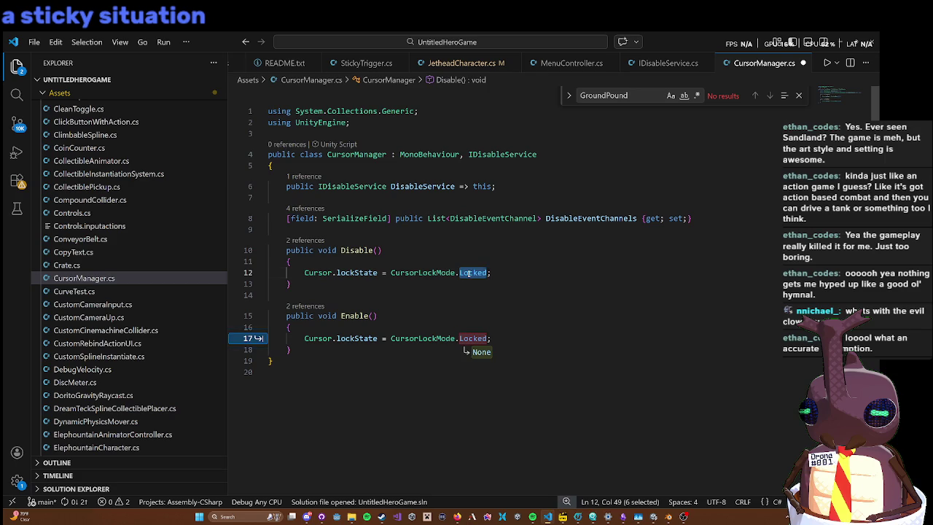
key("Tab")
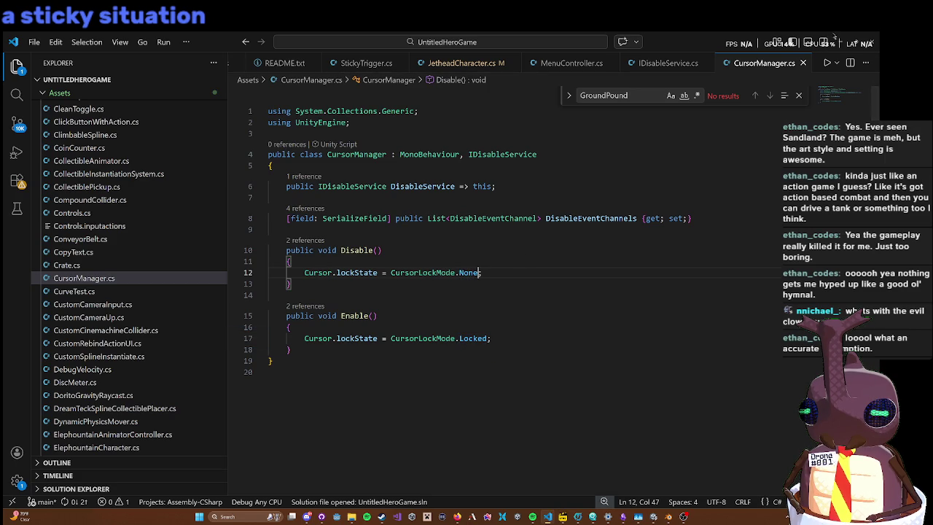
left_click(835, 40)
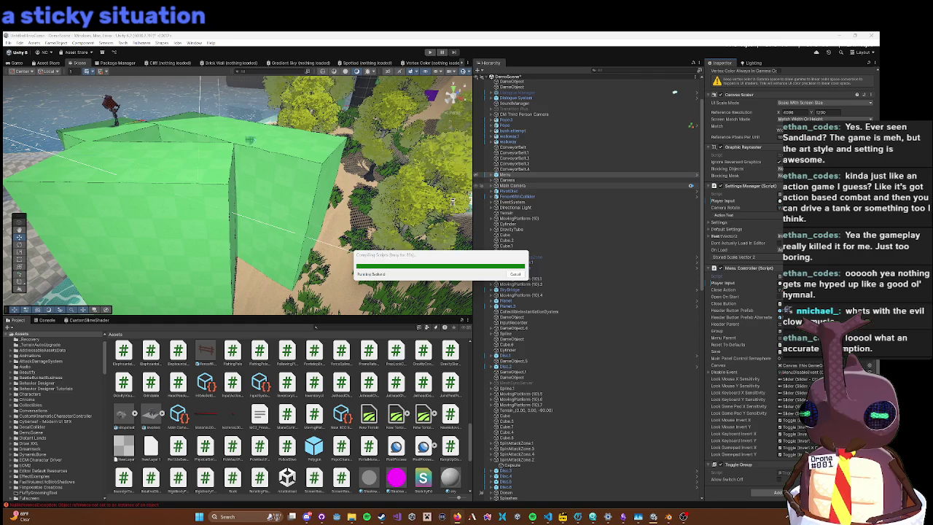
Step: Assign the only disable event channel asset to the Main Camera's Cursor Manager Disable Event Channels
left_click(542, 187)
scroll(744, 277, "down", 10)
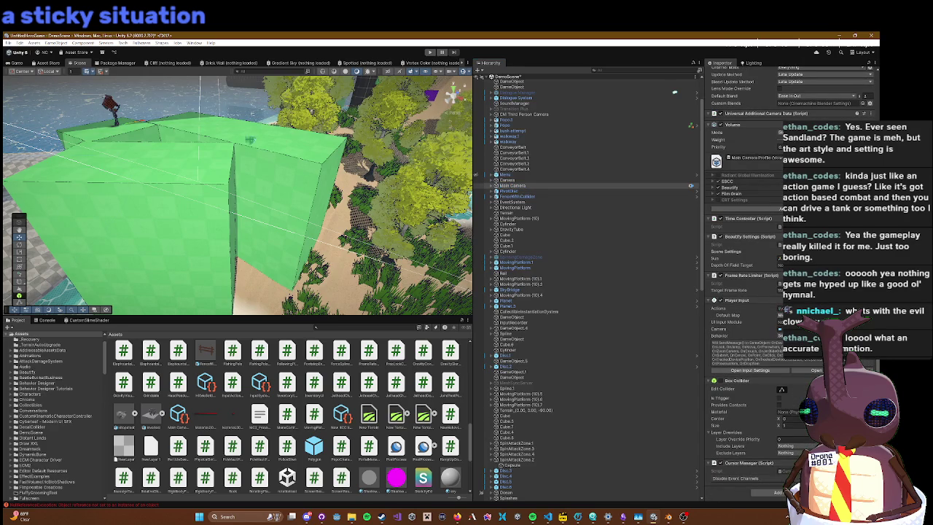
left_click(778, 478)
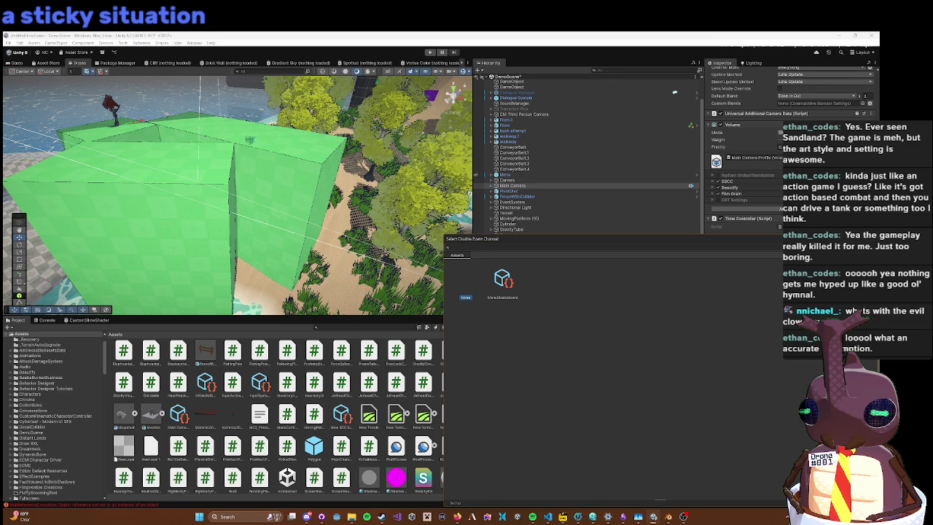
left_click(502, 279)
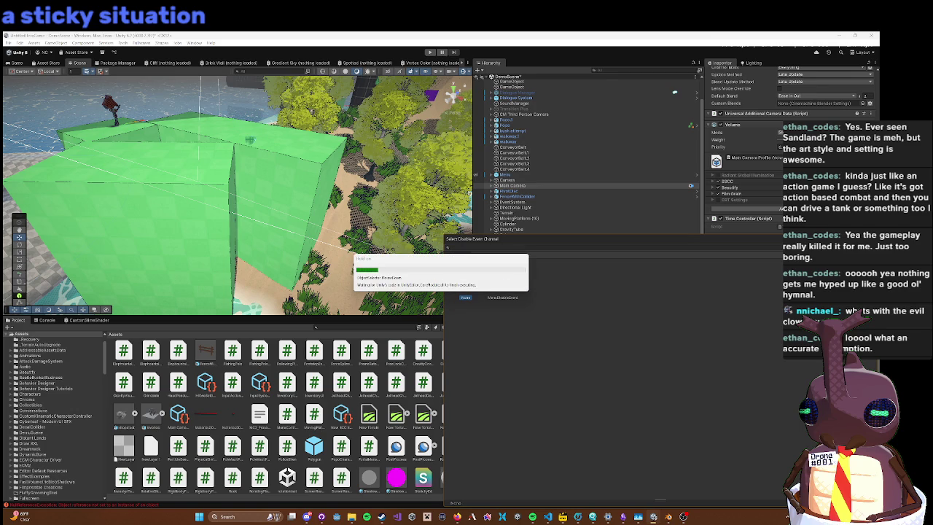
double_click(513, 282)
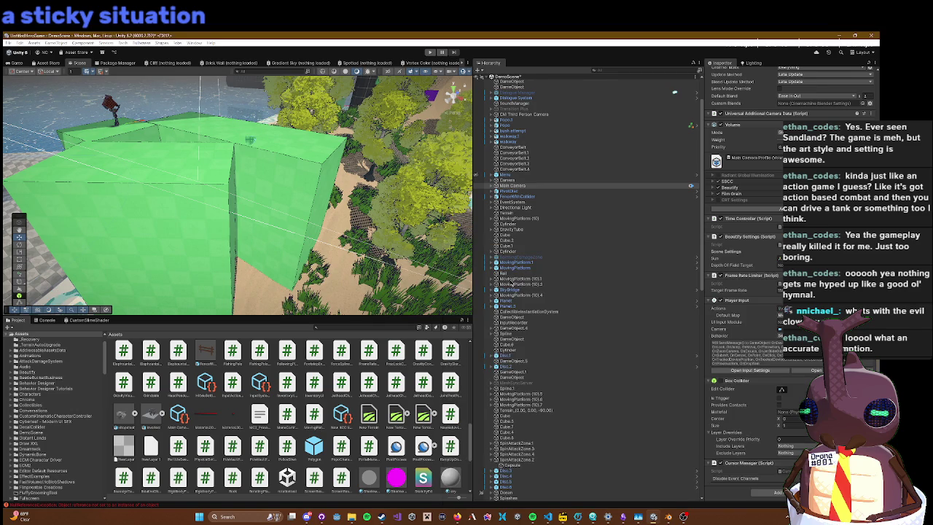
scroll(731, 333, "down", 1)
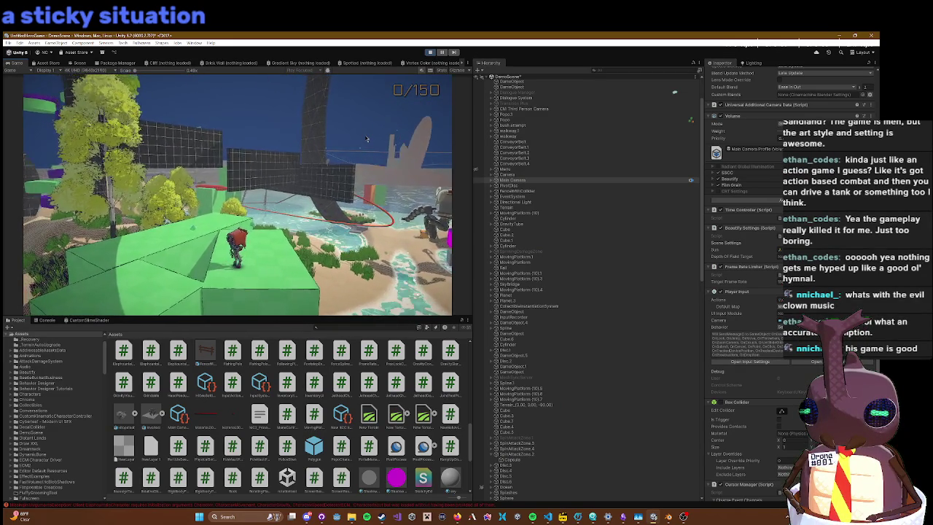
Step: Open and then close the in-game settings menu with Escape
key("Escape")
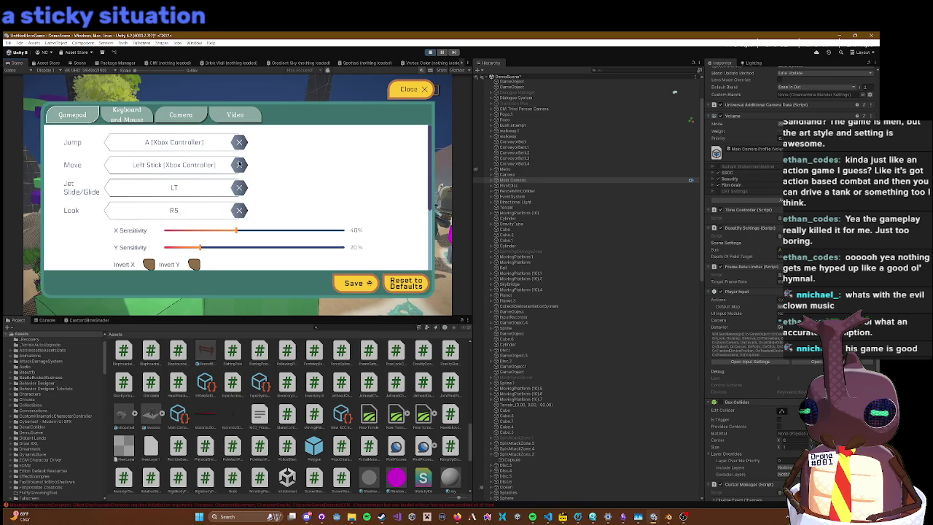
key("Escape")
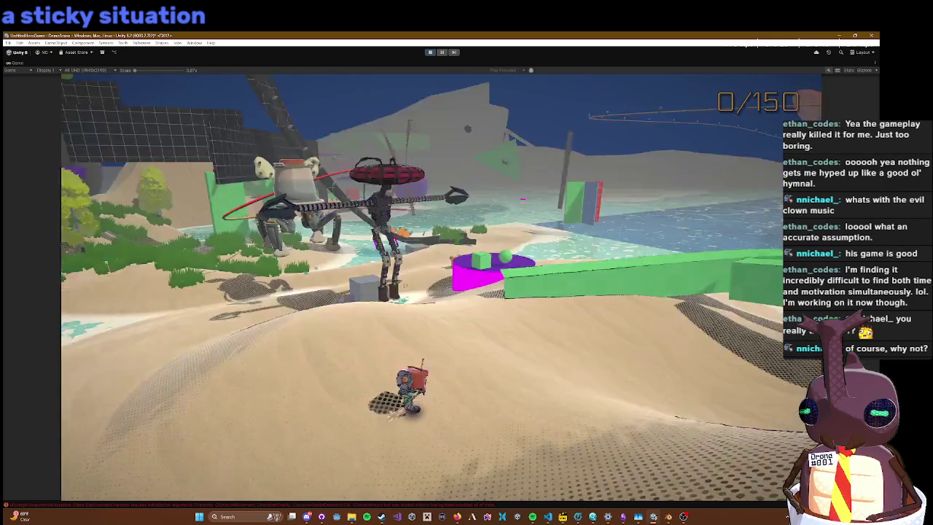
Step: Un-maximize the Game view, toggle the settings menu open and closed, and return to VS Code
key("shift+space")
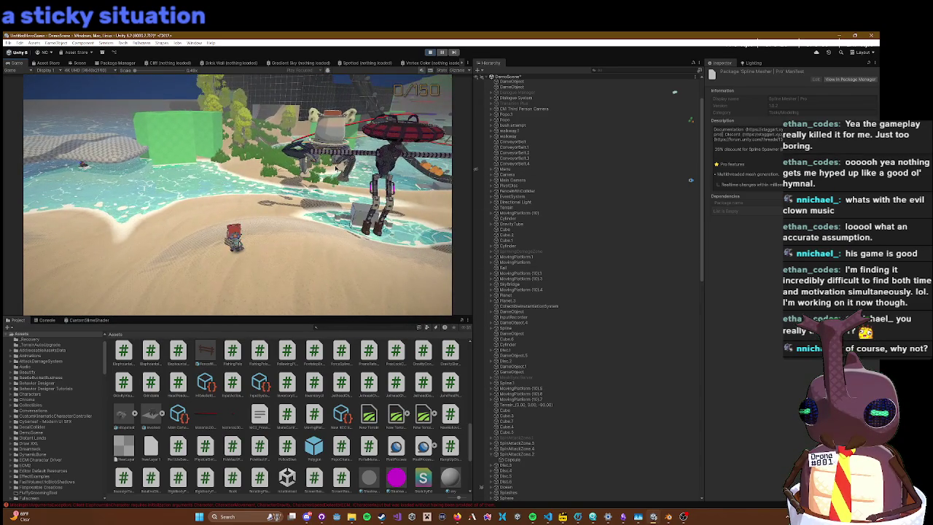
key("Escape")
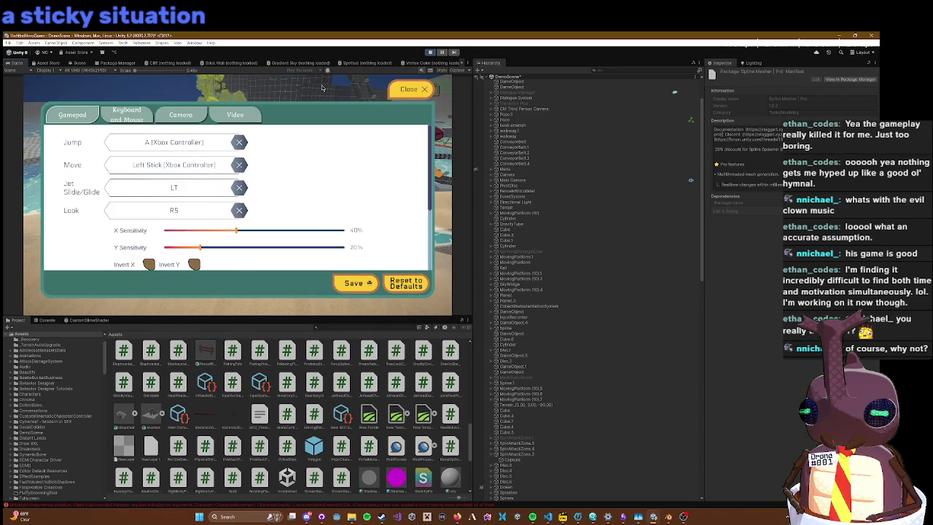
key("Escape")
key("Escape")
key("Escape")
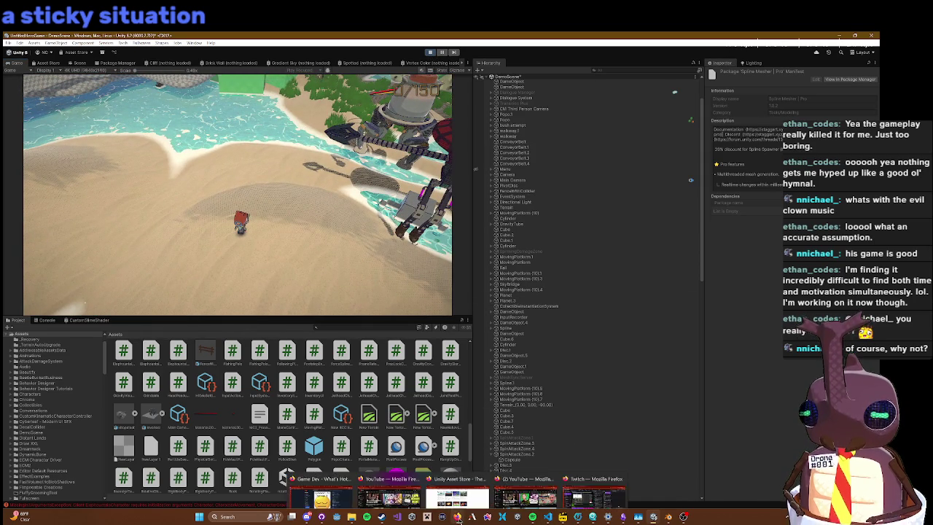
left_click(548, 516)
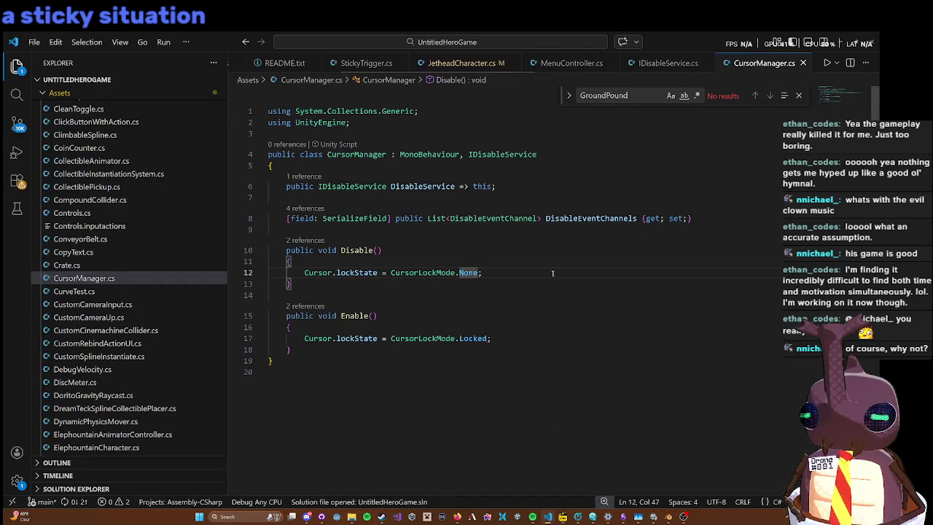
Step: Peek the IDisableService definition inline from CursorManager's class declaration on line 4
left_click(470, 229)
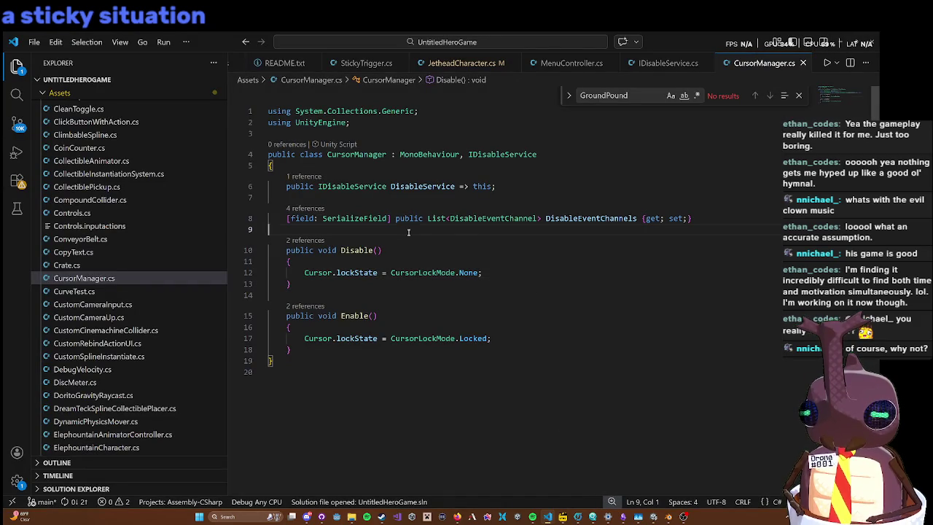
right_click(482, 156)
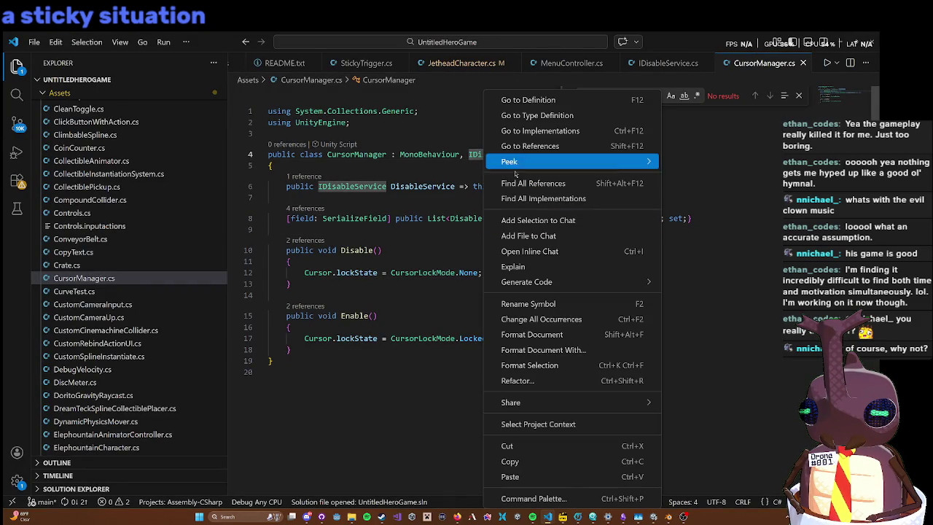
mouse_move(514, 169)
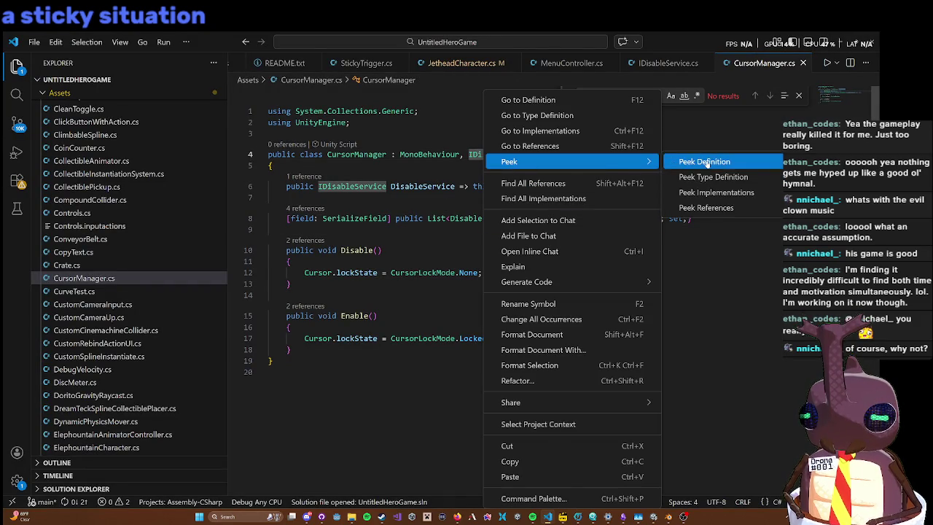
left_click(707, 162)
Step: Read through the peeked interface, then open IDisableService.cs with its 14 references listed
scroll(437, 275, "down", 4)
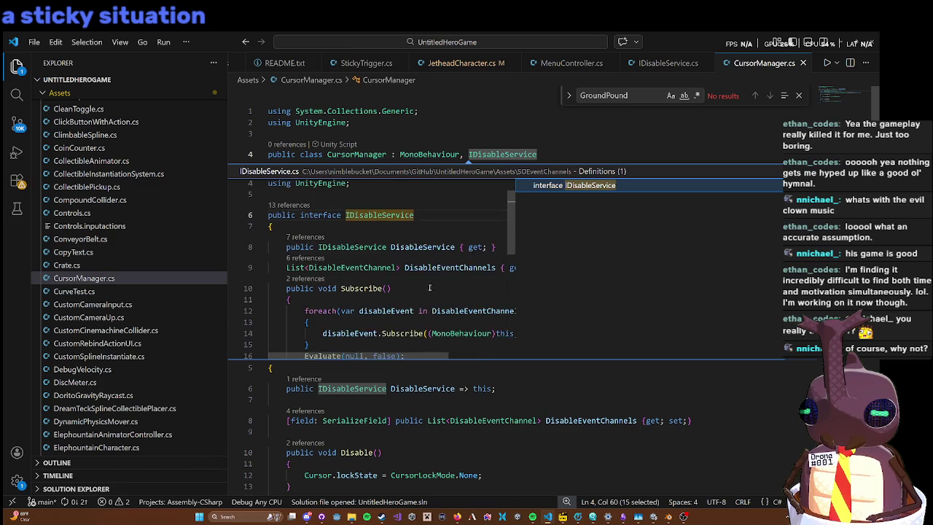
scroll(437, 267, "down", 2)
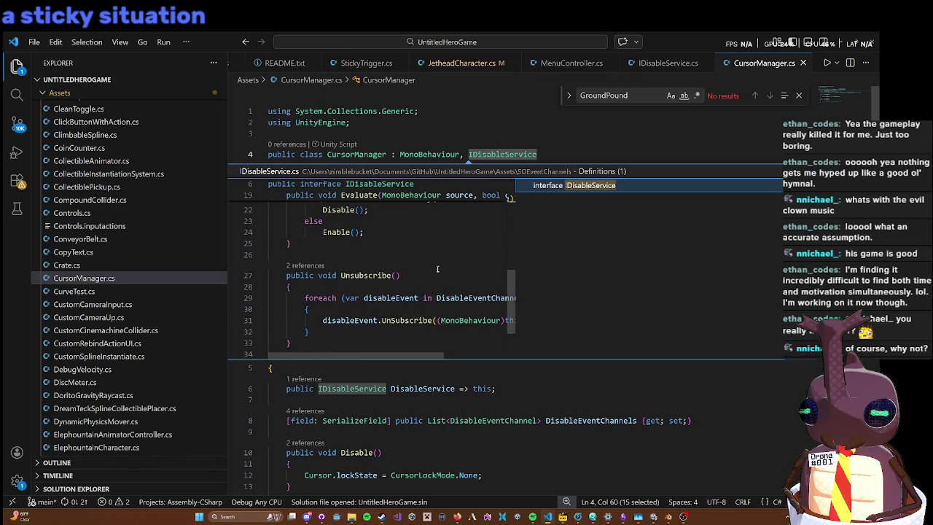
scroll(438, 269, "down", 2)
scroll(438, 262, "up", 5)
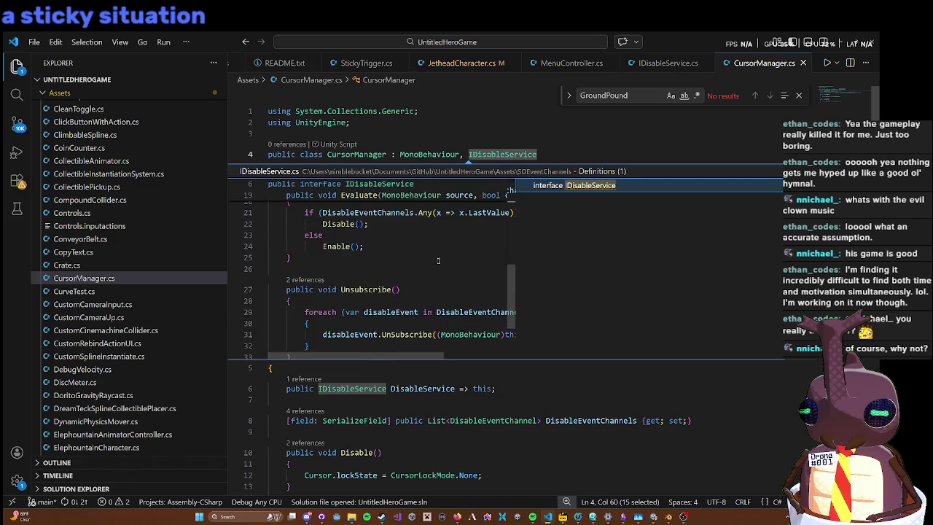
scroll(438, 261, "up", 3)
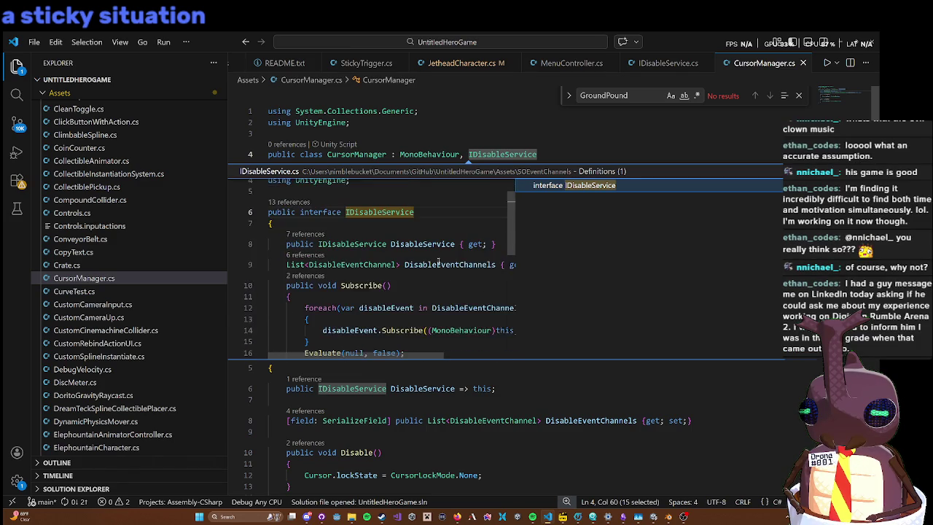
scroll(470, 249, "up", 2)
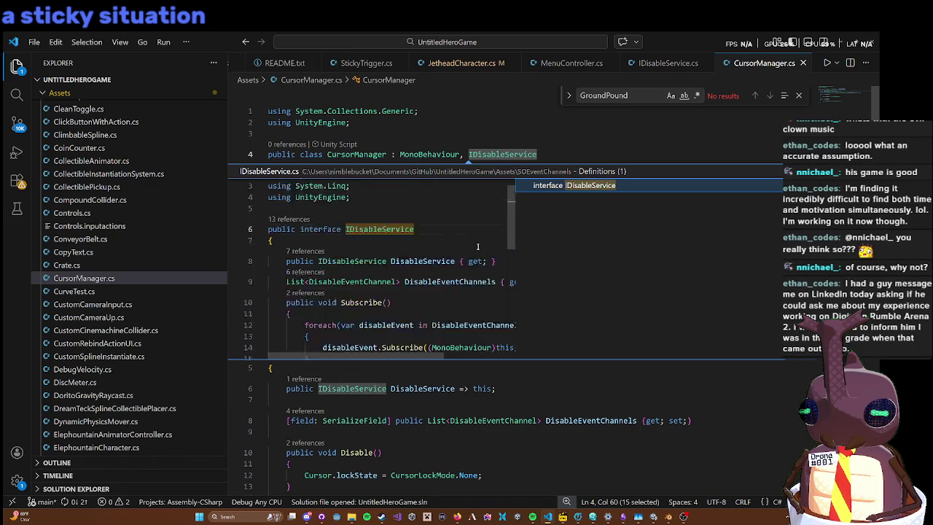
scroll(476, 247, "down", 3)
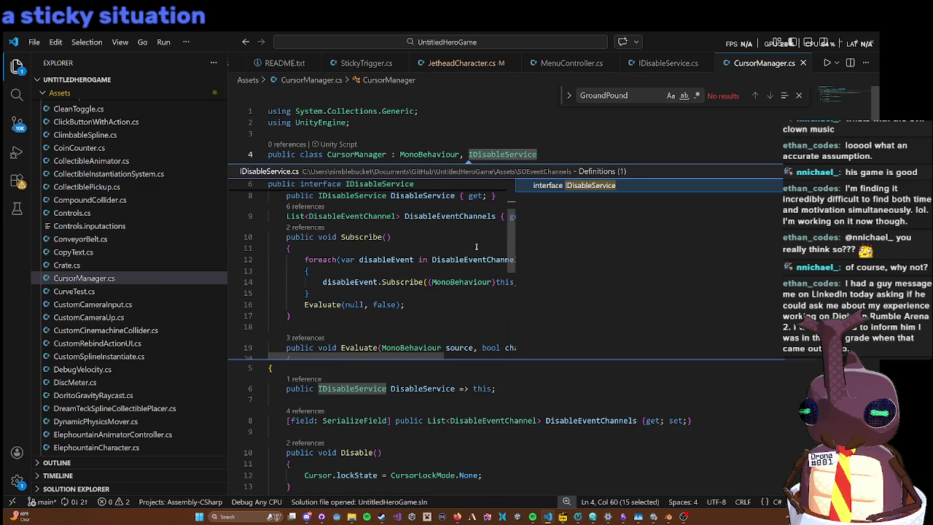
scroll(435, 256, "up", 1)
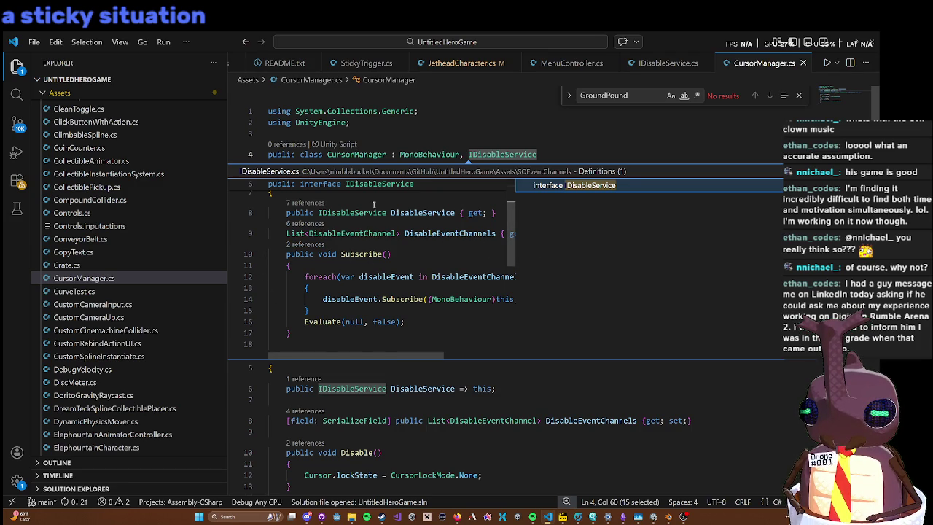
scroll(386, 246, "up", 2)
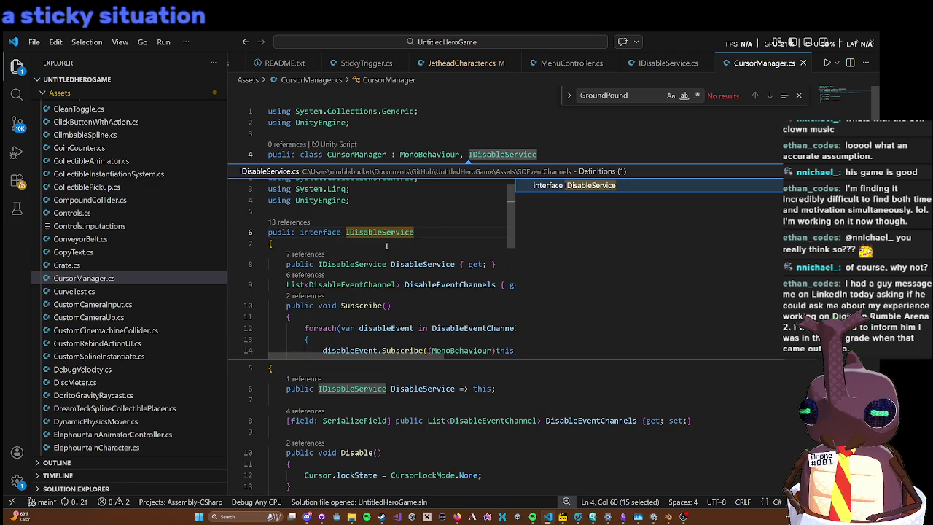
left_click(289, 222)
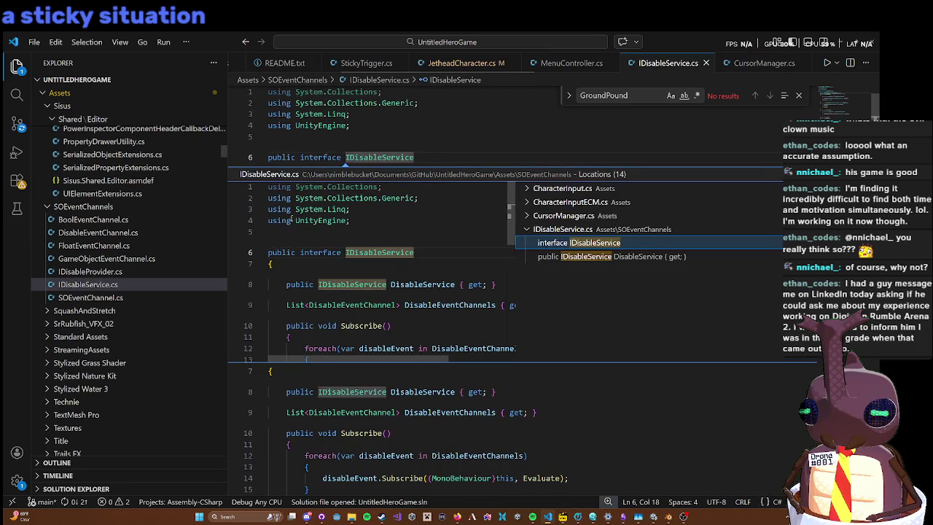
left_click(558, 215)
left_click(545, 202)
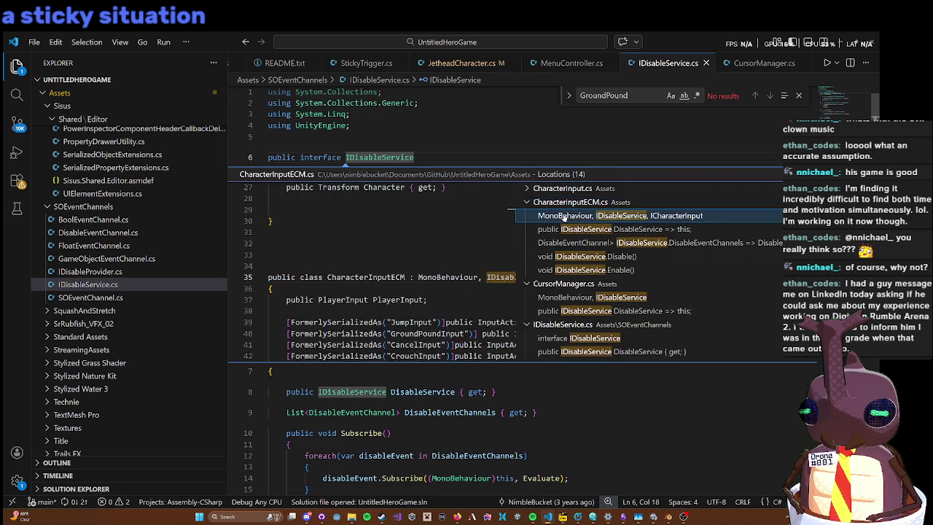
double_click(563, 217)
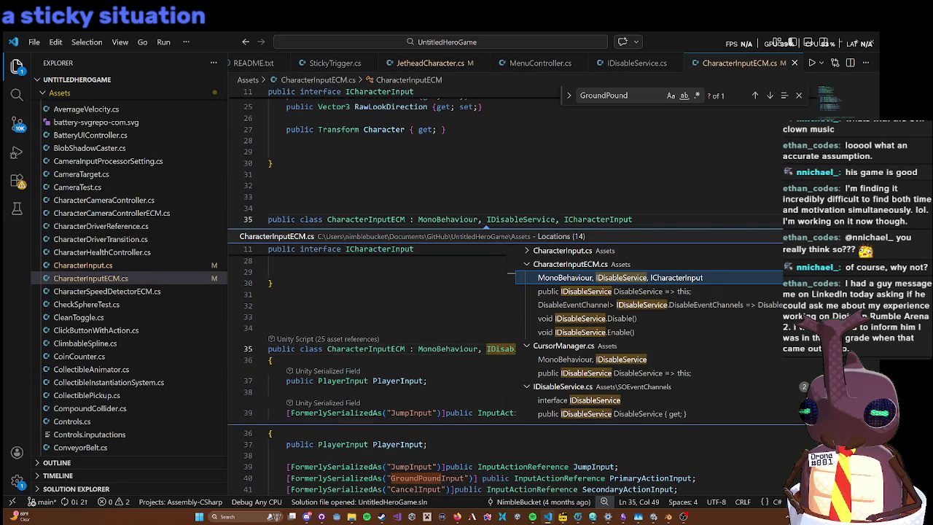
key("Escape")
scroll(637, 255, "down", 5)
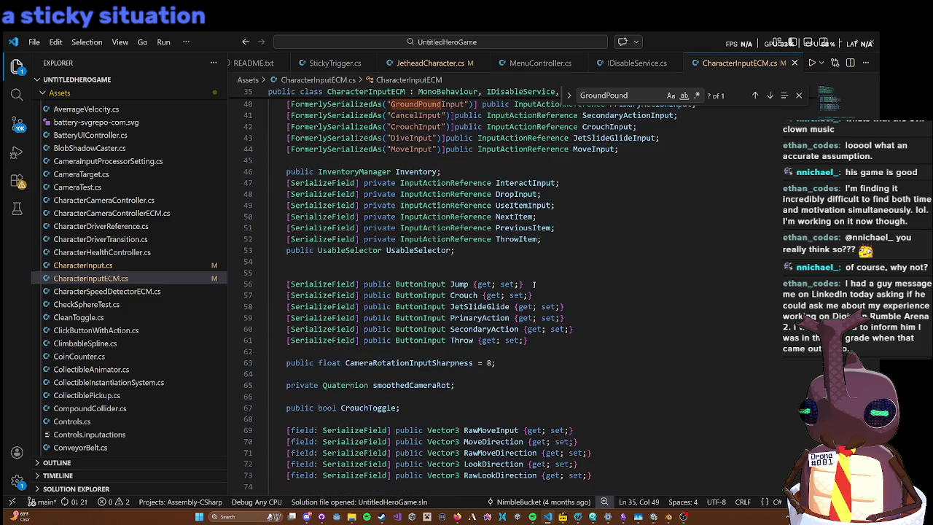
scroll(536, 275, "up", 5)
scroll(536, 275, "down", 3)
double_click(530, 134)
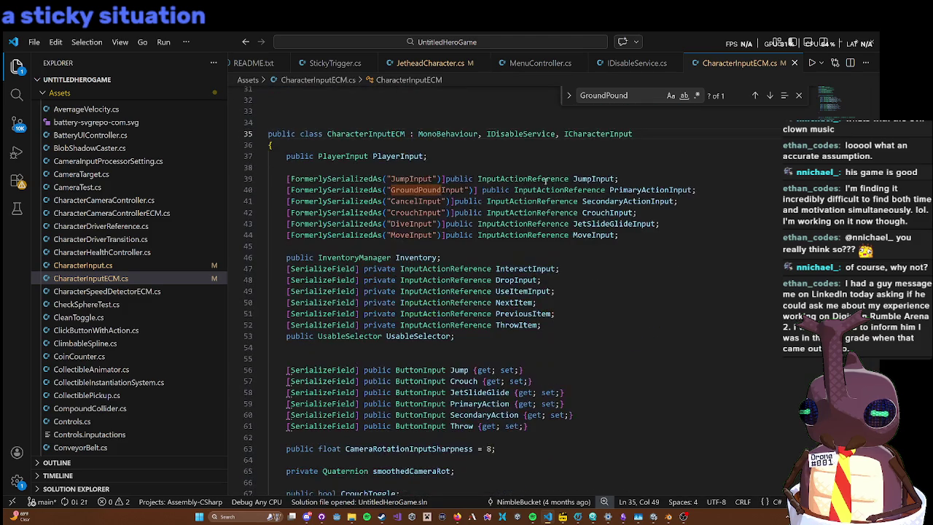
scroll(593, 311, "down", 10)
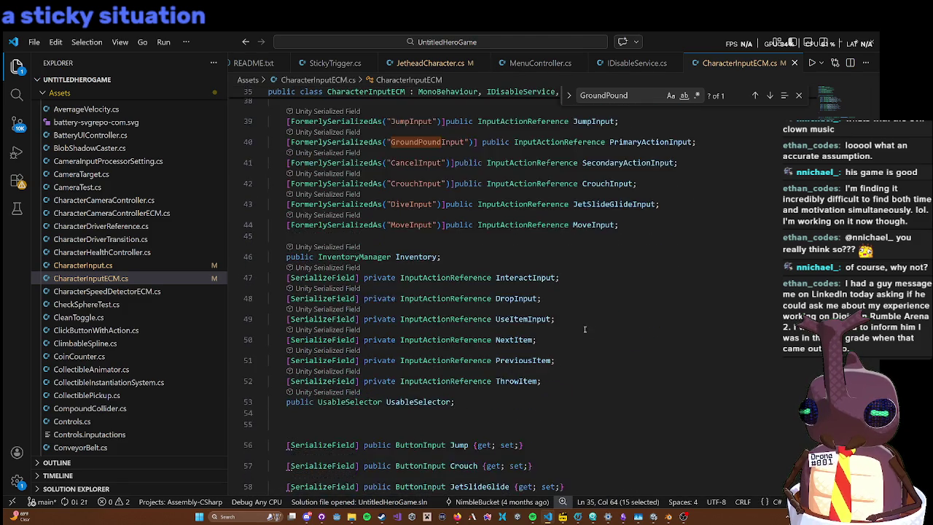
scroll(594, 311, "down", 4)
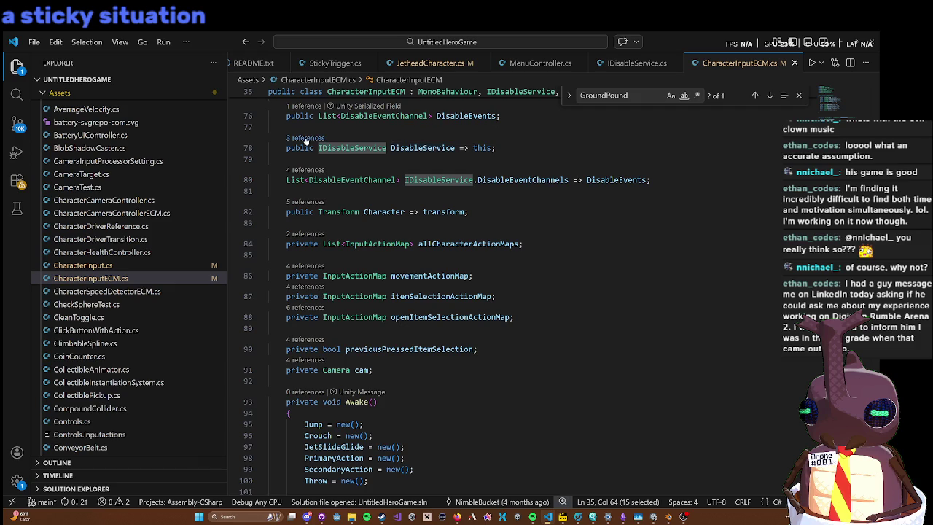
left_click(306, 140)
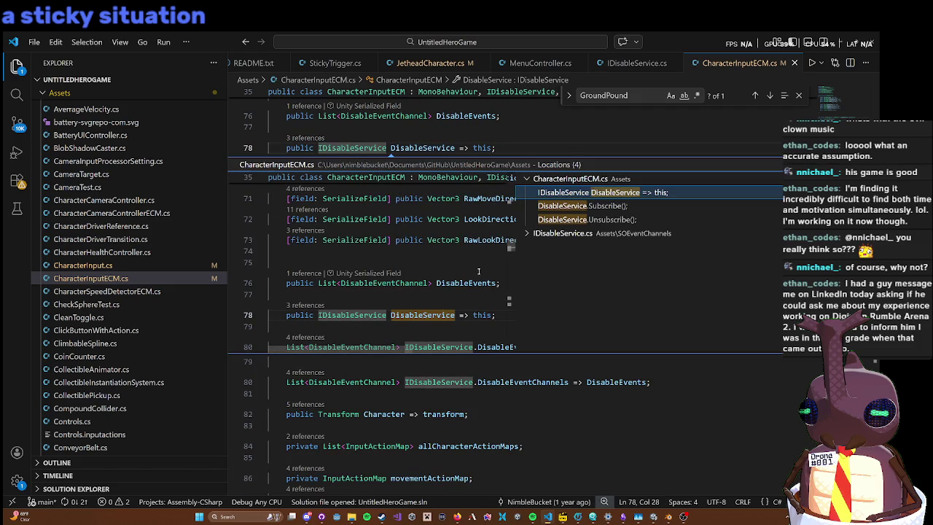
left_click(593, 207)
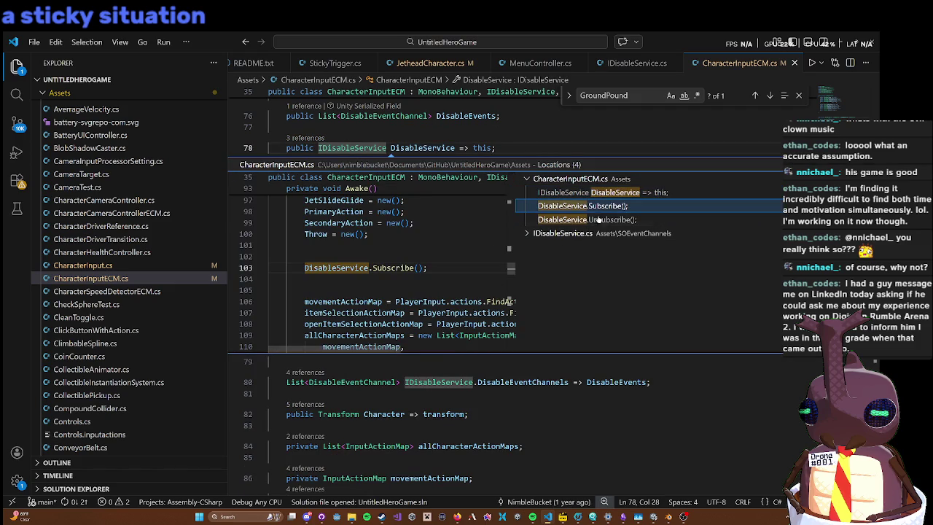
key("Down")
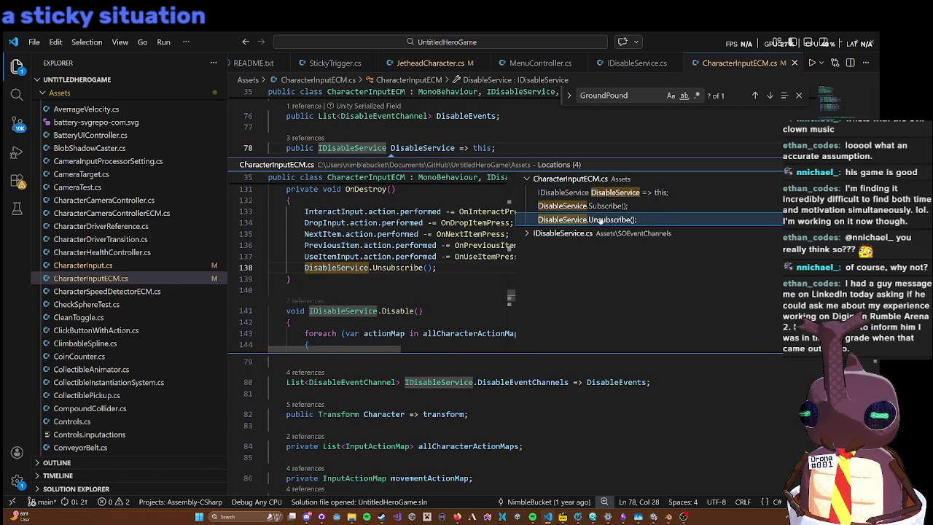
key("Escape")
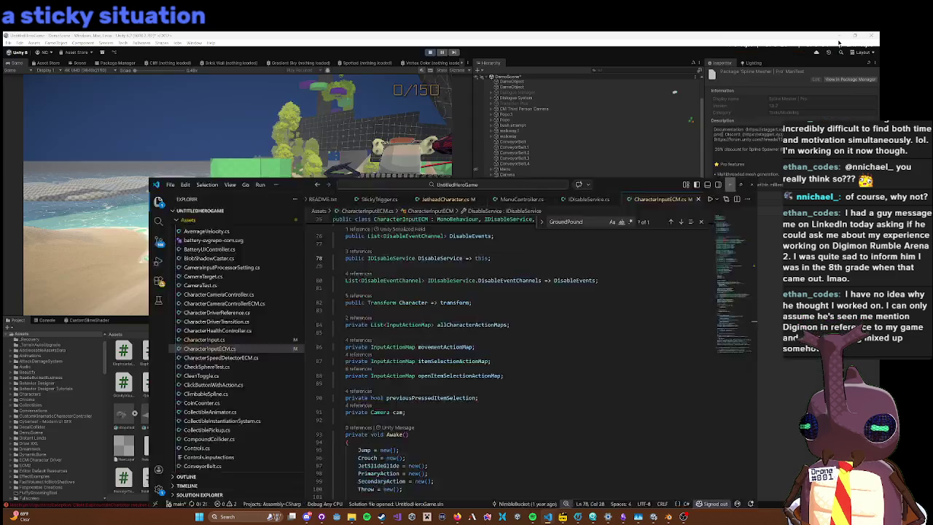
Step: Stop the running beach-scene play test in Unity and bring VS Code back up
left_click(831, 41)
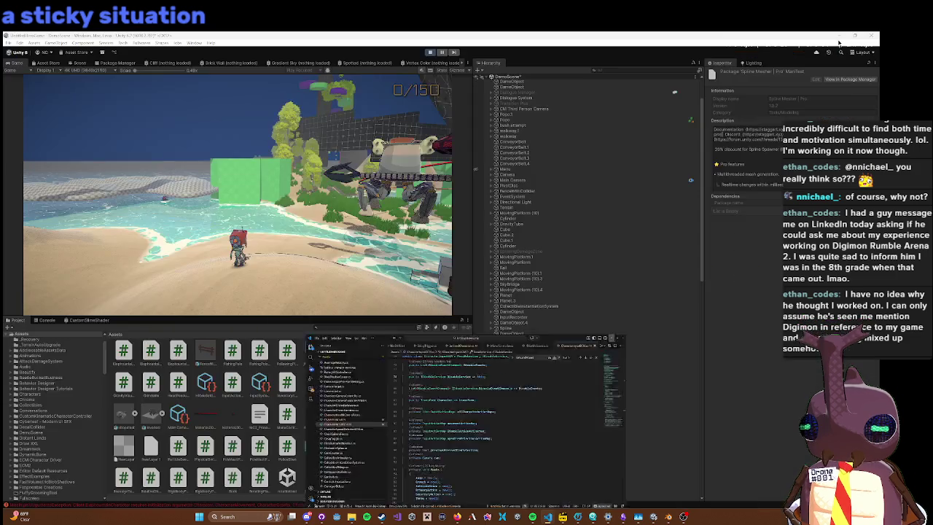
left_click(233, 164)
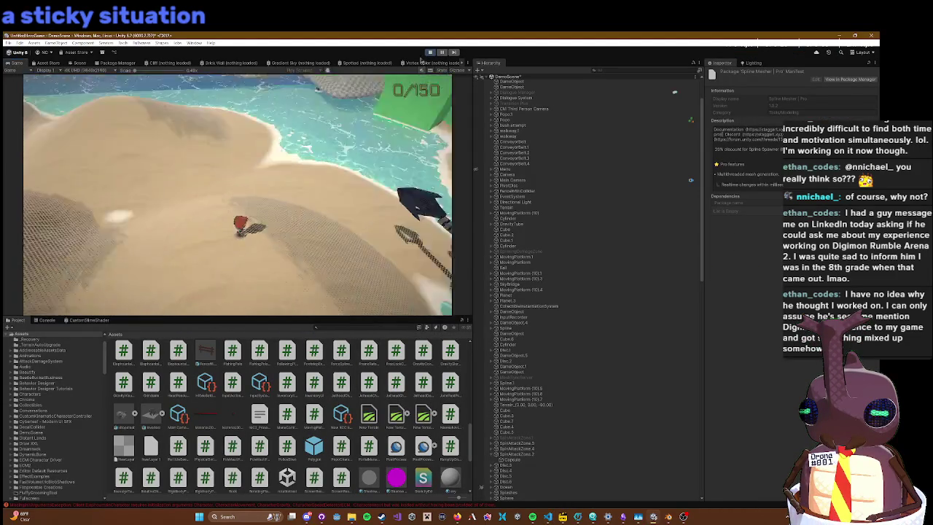
left_click(430, 52)
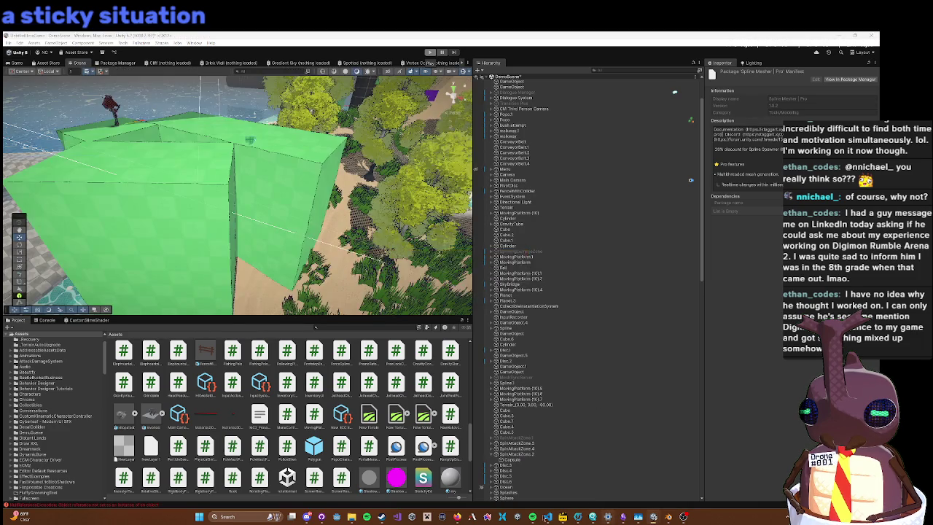
left_click(547, 518)
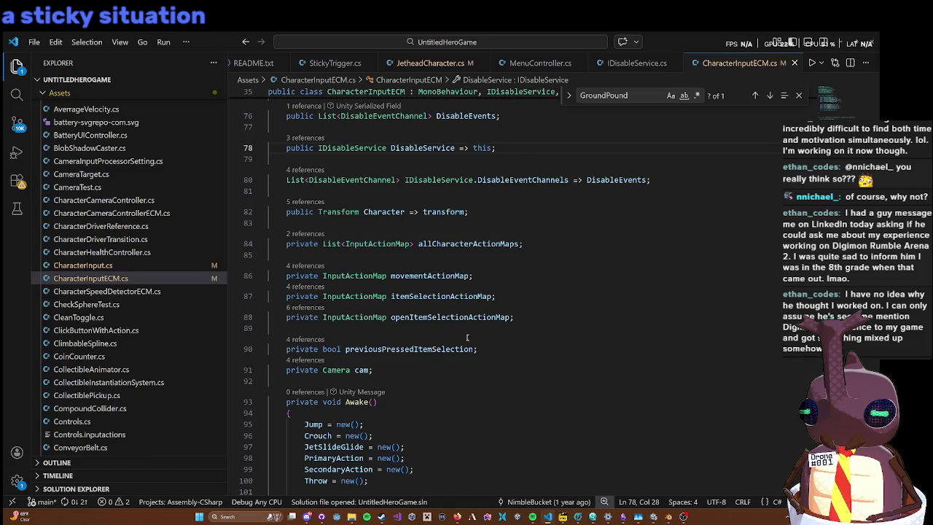
Step: Open CursorManager.cs through the quick file search for 'Cursor'
left_click(437, 65)
scroll(541, 65, "up", 2)
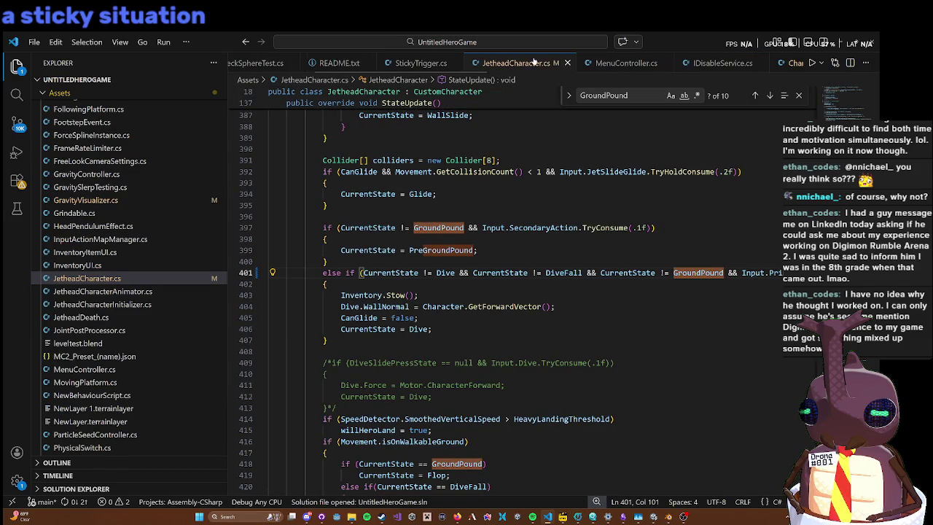
left_click(442, 41)
type("Cursor")
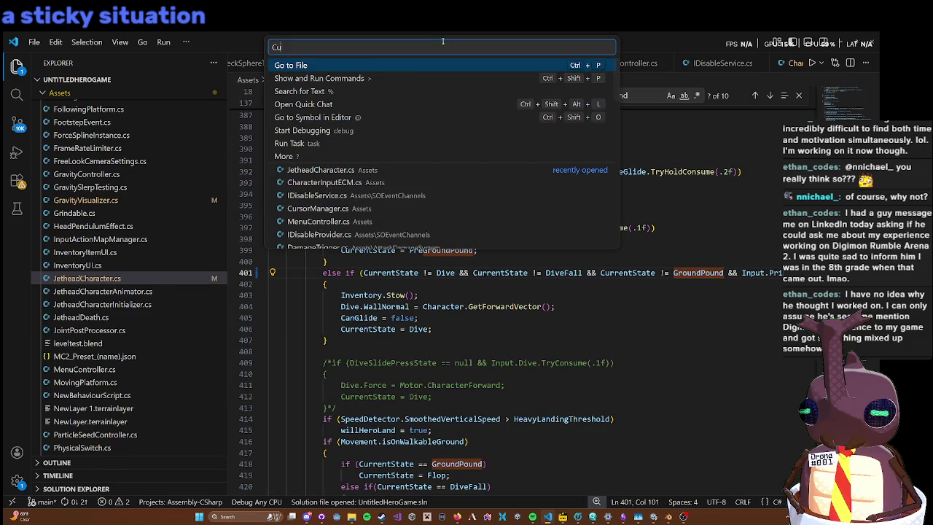
key("Return")
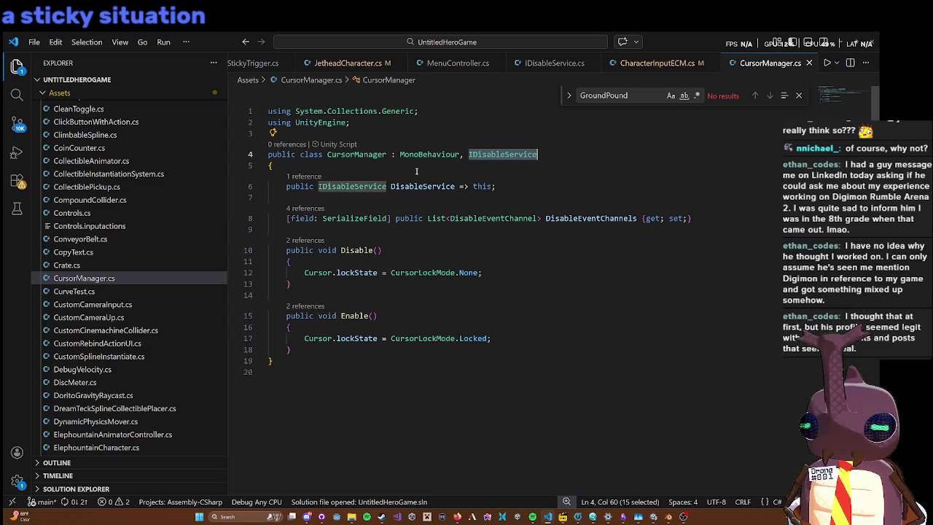
left_click(313, 240)
key("Escape")
Step: Add a private Awake method calling DisableService.Subscribe() below the property, and save the file
left_click(321, 228)
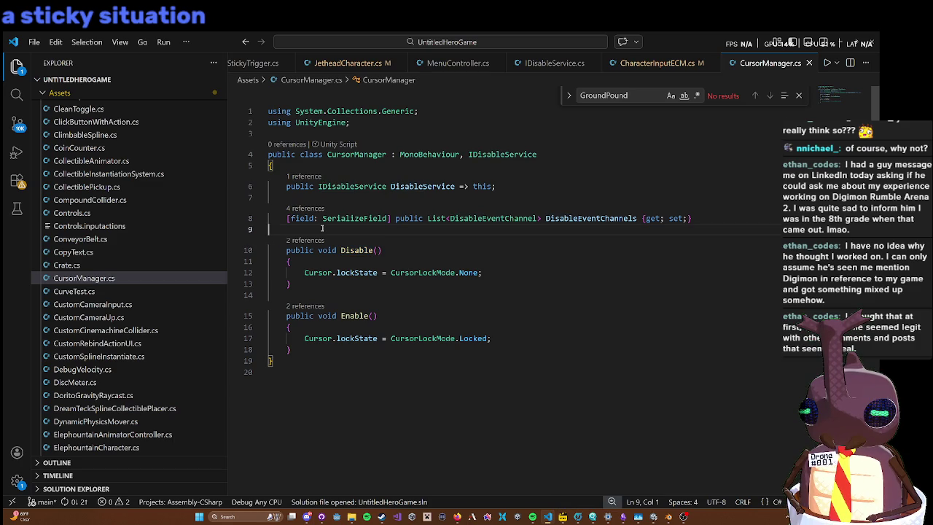
key("Return")
key("Return")
key("Up")
key("Tab")
type("priivate void Awake")
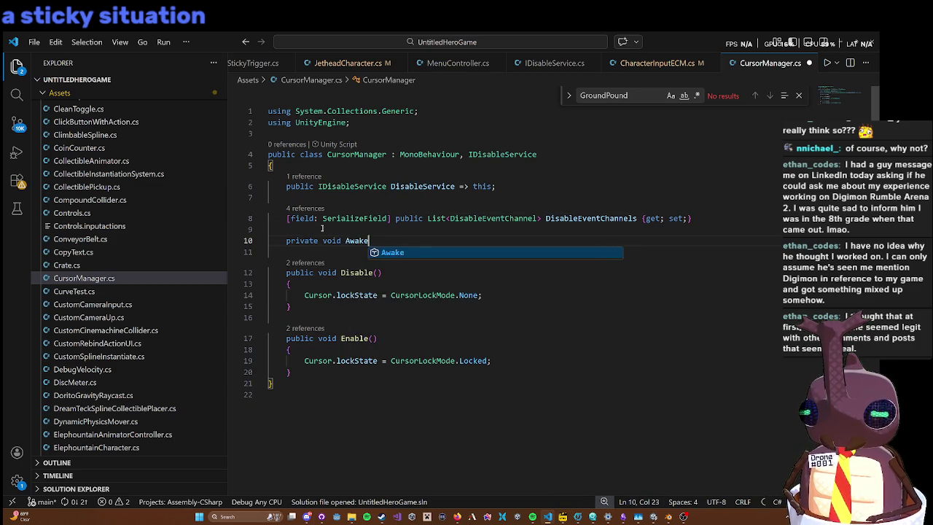
key("Tab")
key("Return")
key("Tab")
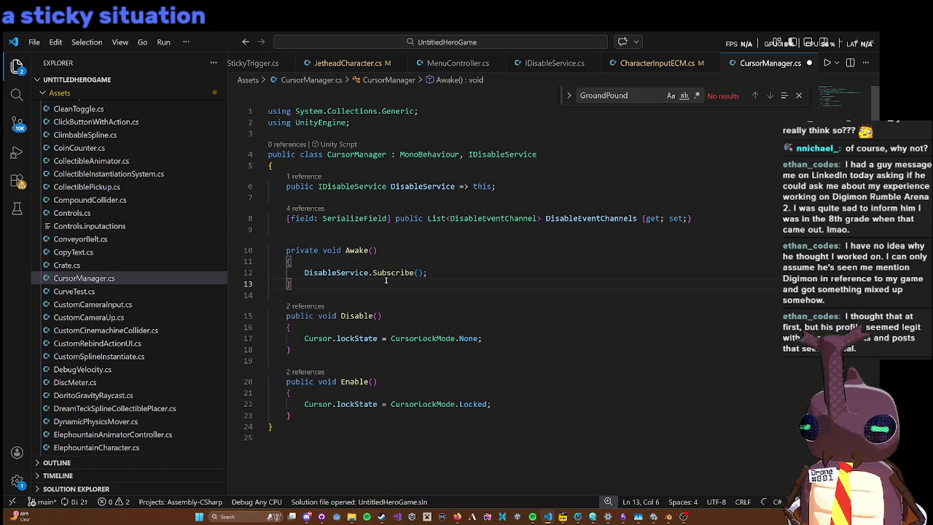
key("ctrl+s")
key("Up")
key("Up")
key("Up")
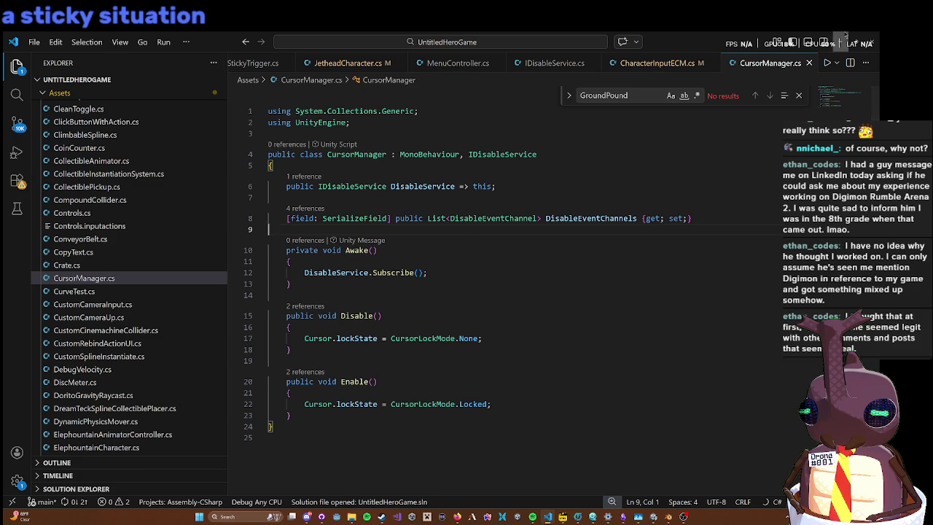
left_click(841, 42)
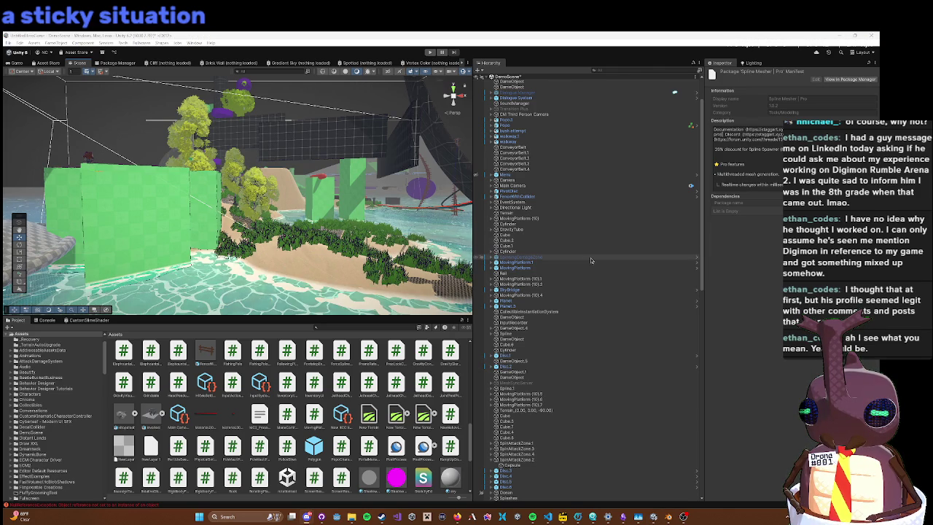
scroll(587, 259, "up", 2)
Step: Select the Menu object, enter Play mode, and open the in-game settings menu
left_click(543, 196)
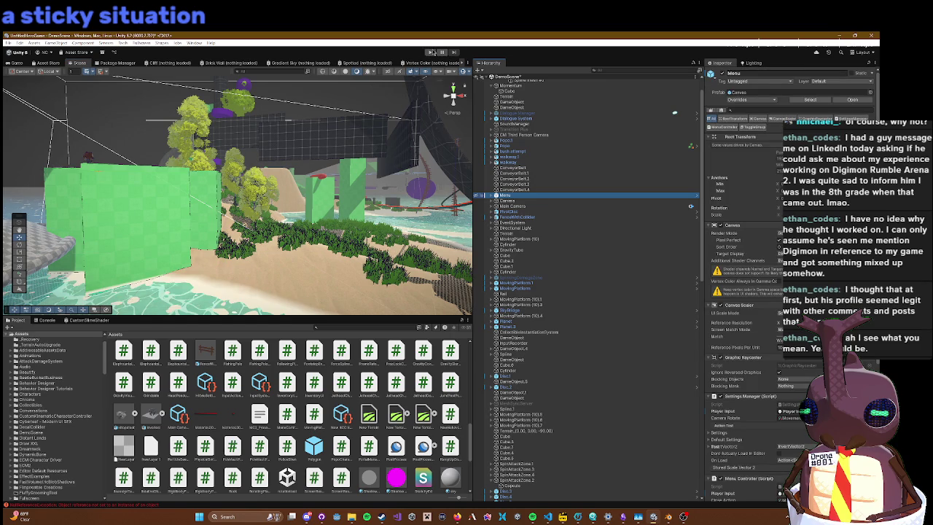
left_click(429, 53)
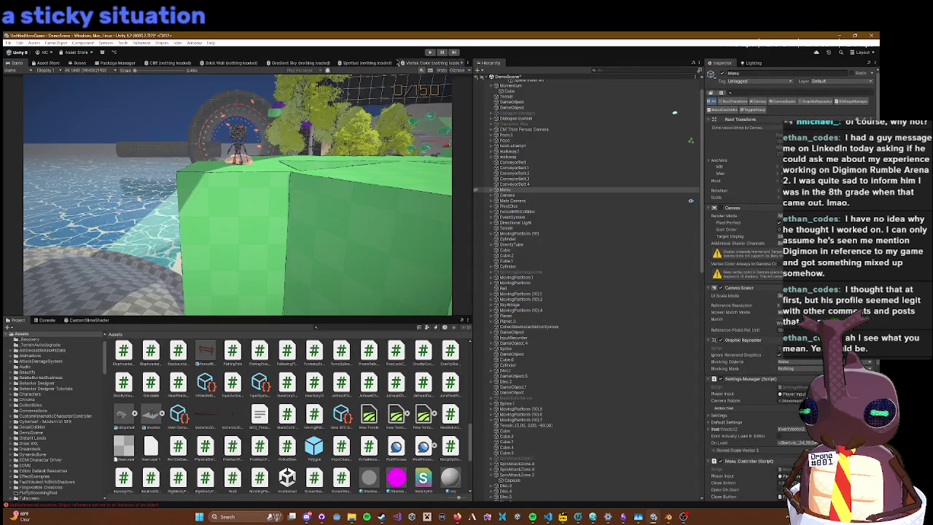
left_click(429, 53)
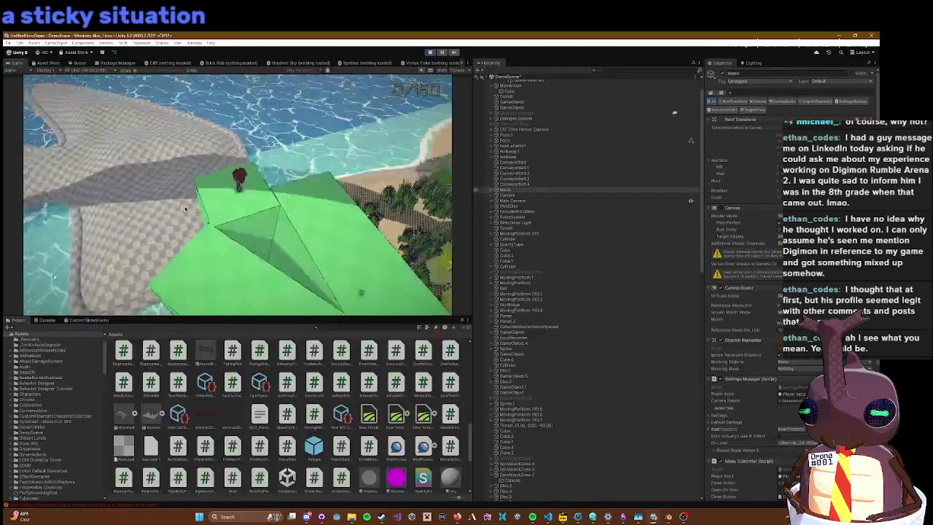
key("Escape")
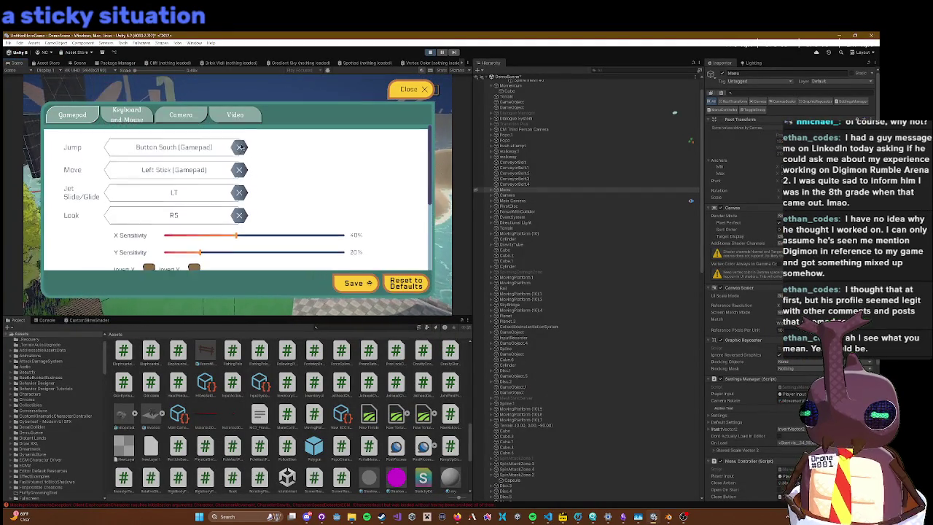
Step: Repeatedly try rebinding the Gamepad Jump action, resetting it to its default once
left_click(189, 146)
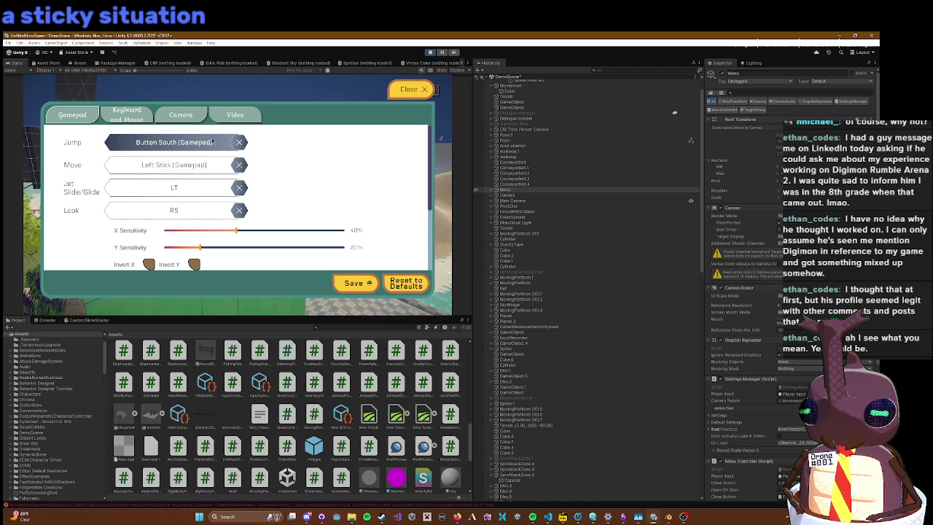
left_click(216, 146)
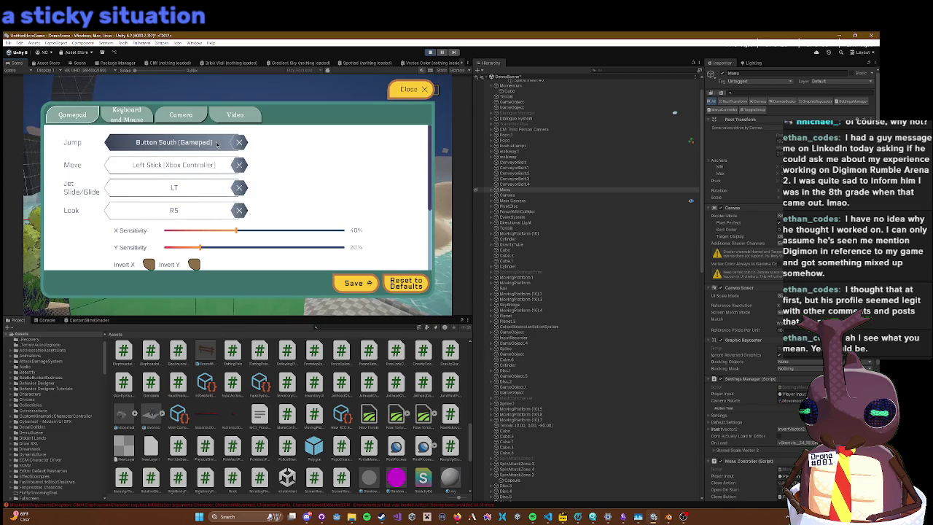
left_click(217, 144)
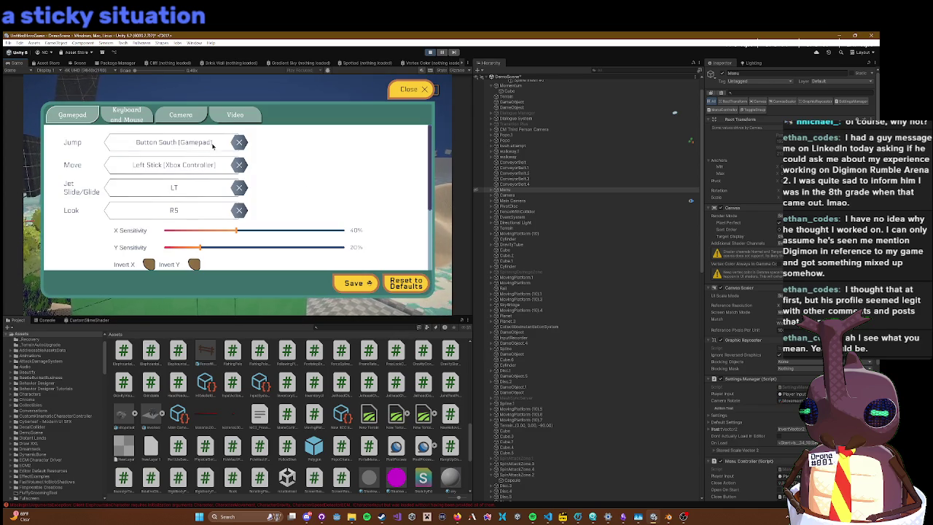
left_click(193, 143)
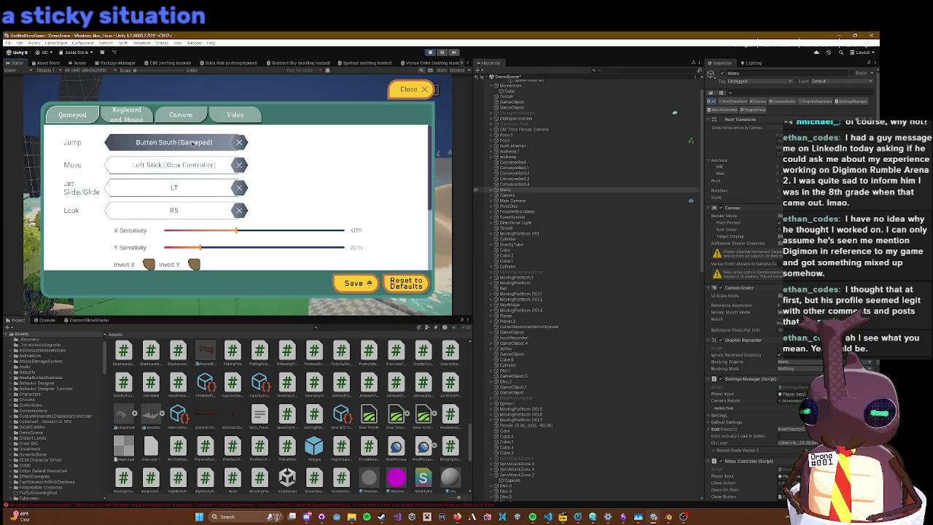
left_click(240, 142)
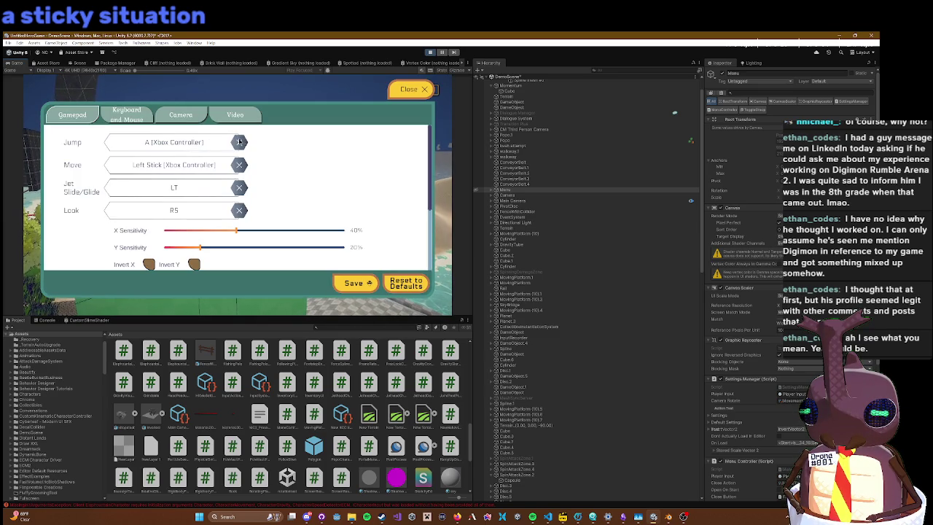
left_click(195, 143)
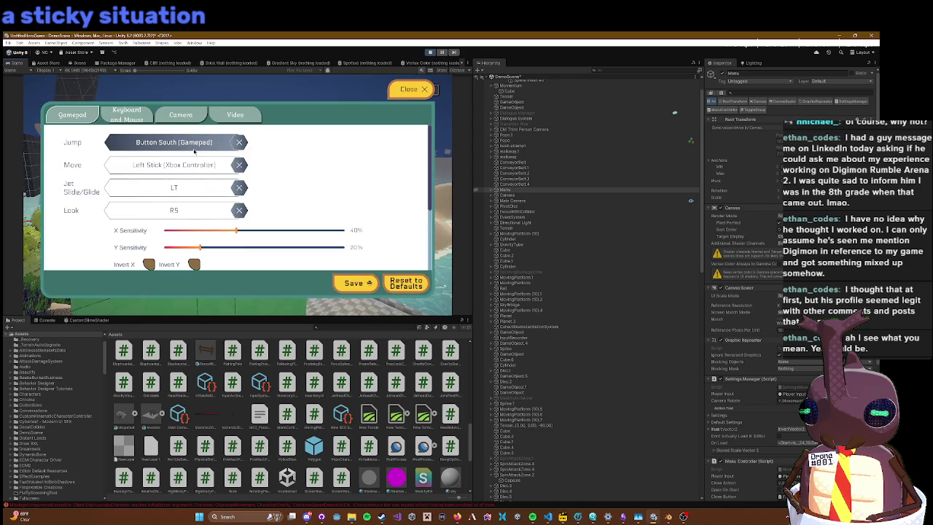
Step: Rebind Jump to a new input under Keyboard and Mouse, then exit Play mode
scroll(145, 128, "down", 5)
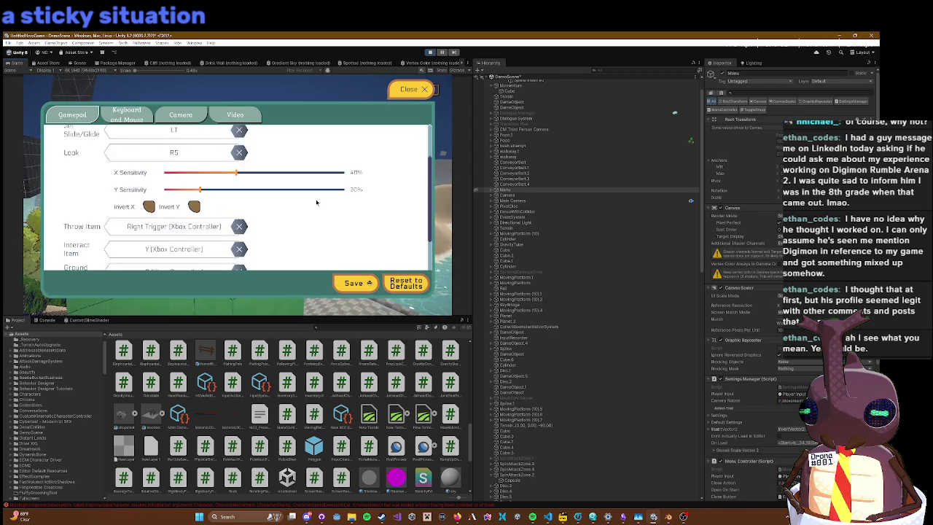
left_click(131, 116)
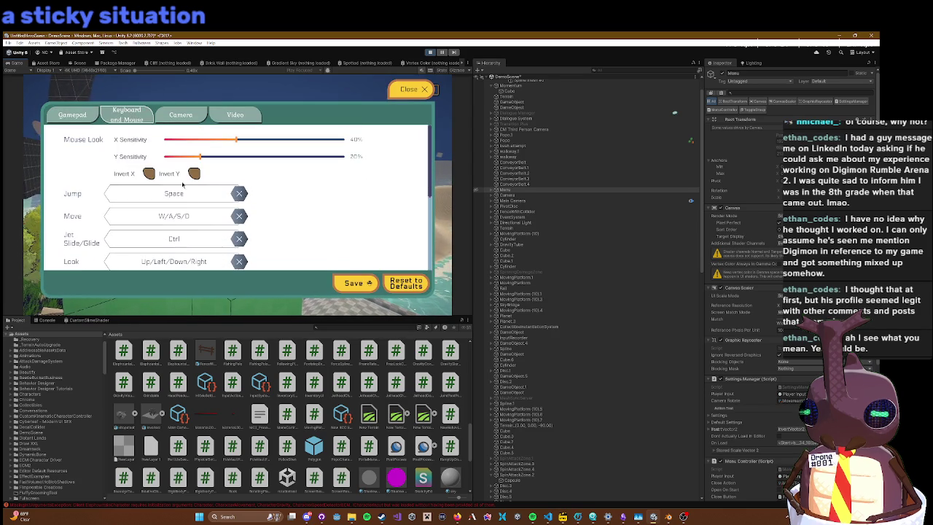
left_click(204, 193)
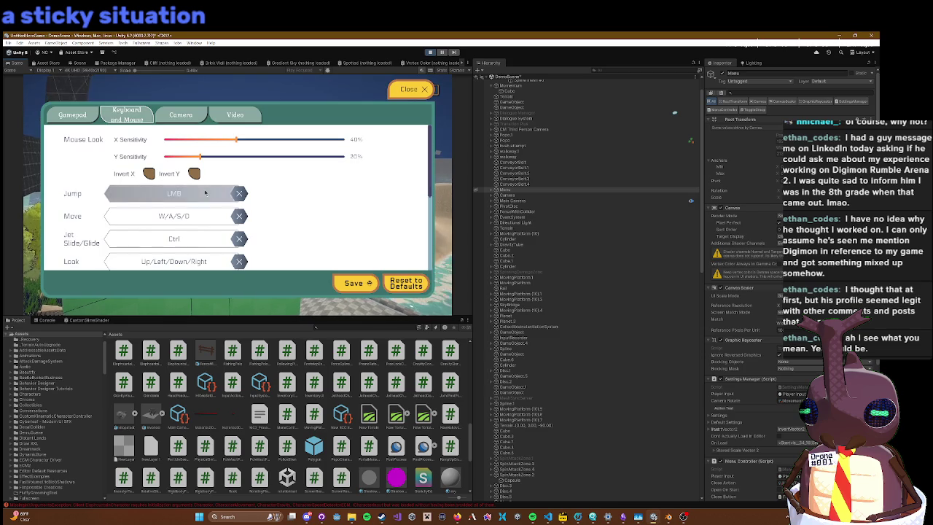
left_click(205, 194)
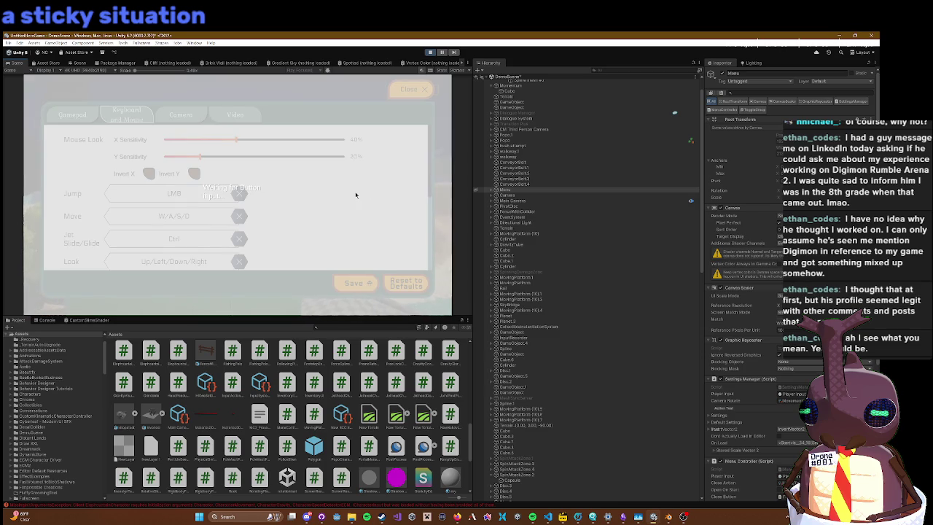
left_click(356, 194)
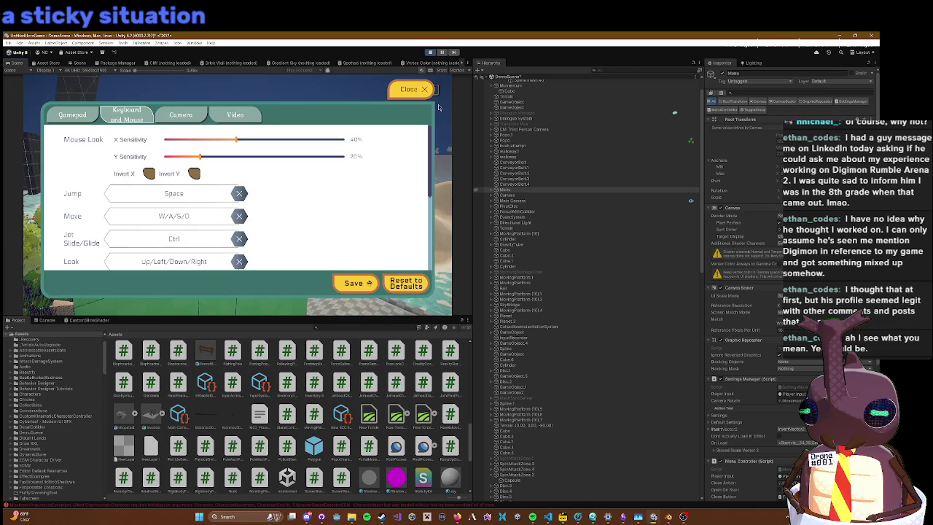
left_click(430, 52)
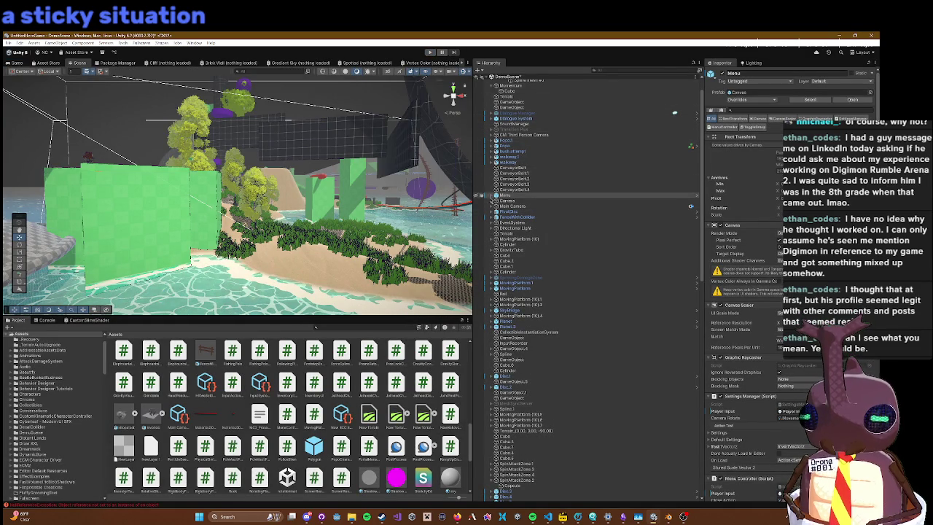
Step: Expand Menu > Background > Menu > Gamepad > ScrollArea in the Hierarchy
left_click(487, 196)
left_click(491, 196)
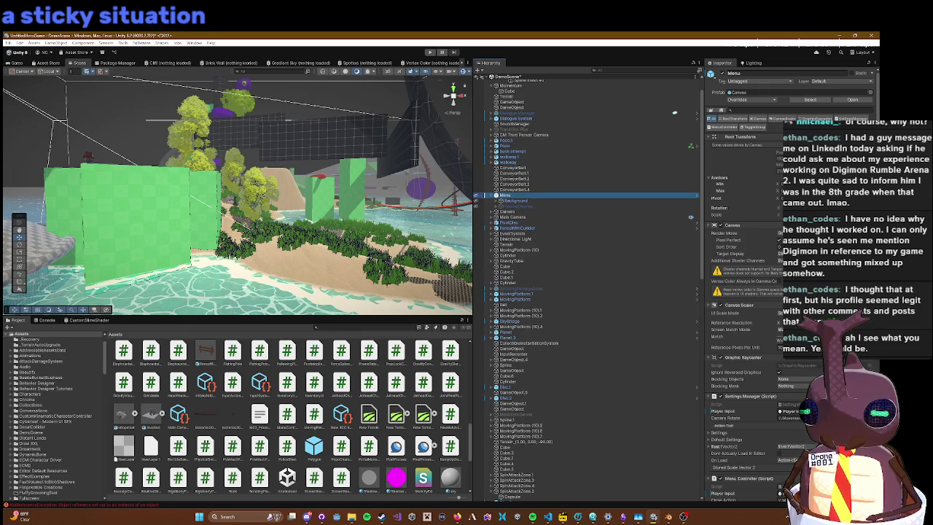
left_click(496, 201)
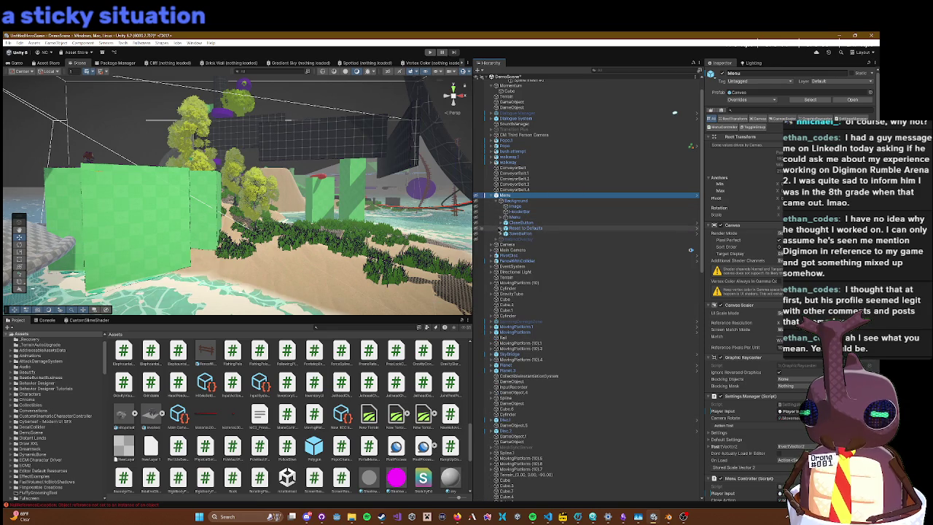
left_click(501, 217)
left_click(501, 217)
left_click(502, 217)
left_click(510, 223)
left_click(505, 222)
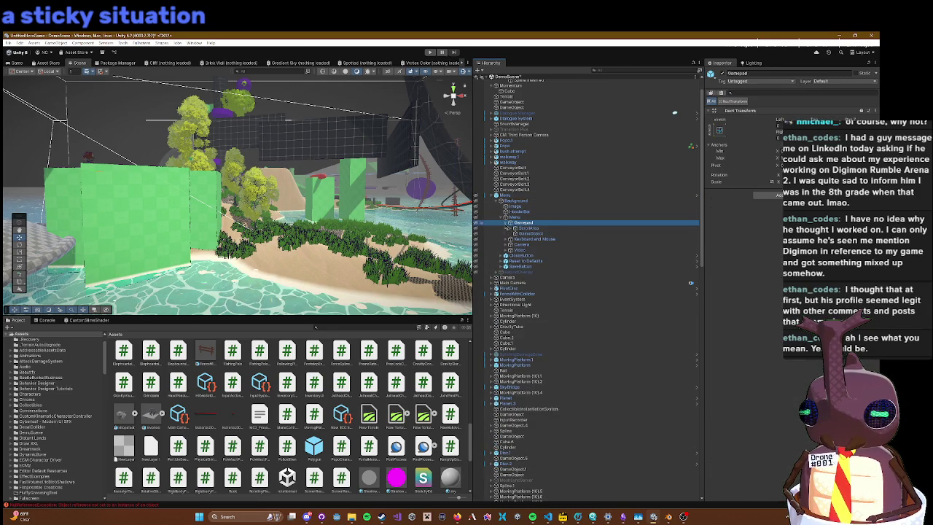
left_click(521, 233)
left_click(515, 228)
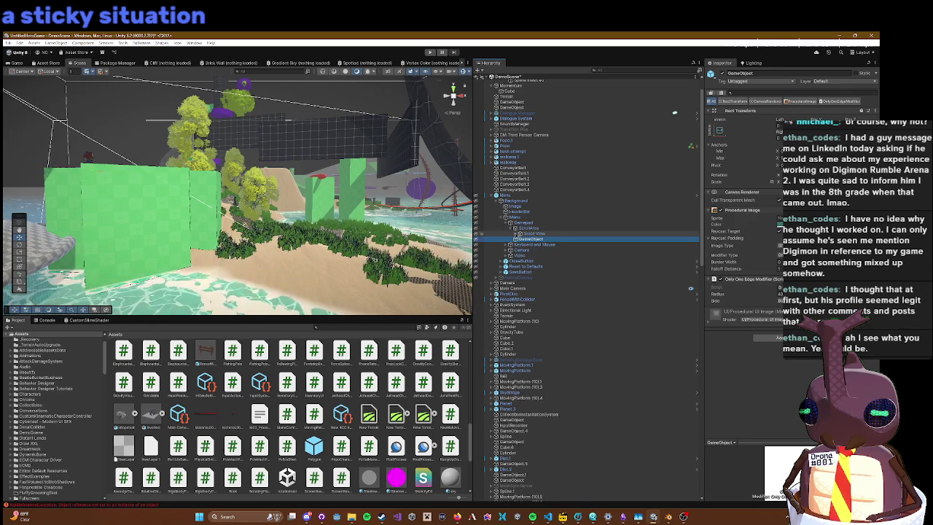
Step: Expand Scroll View > Viewport > Content and open the first CustomRebind prefab for editing
left_click(515, 233)
left_click(523, 240)
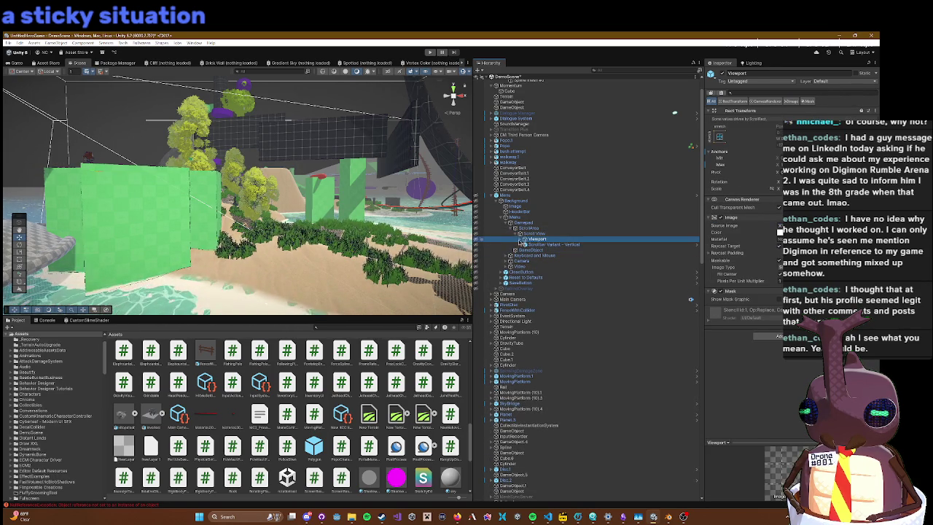
left_click(524, 239)
left_click(529, 244)
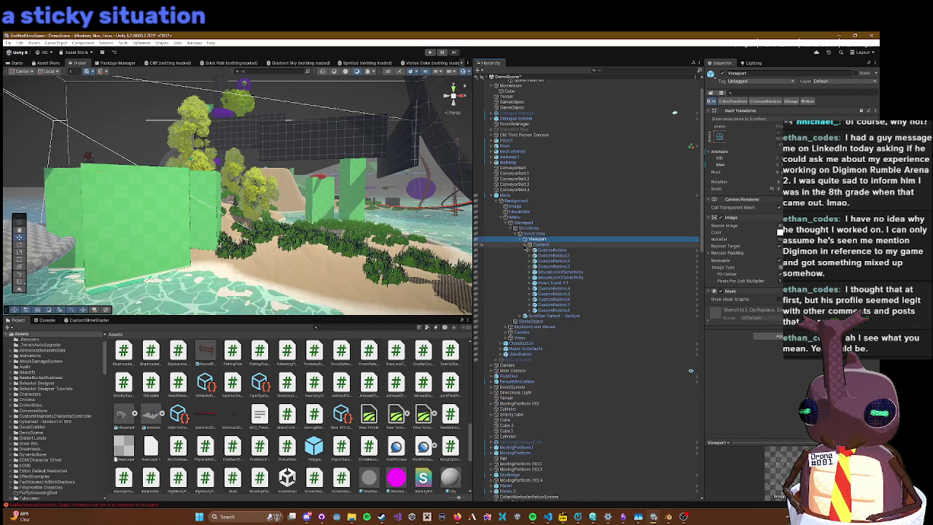
left_click(544, 251)
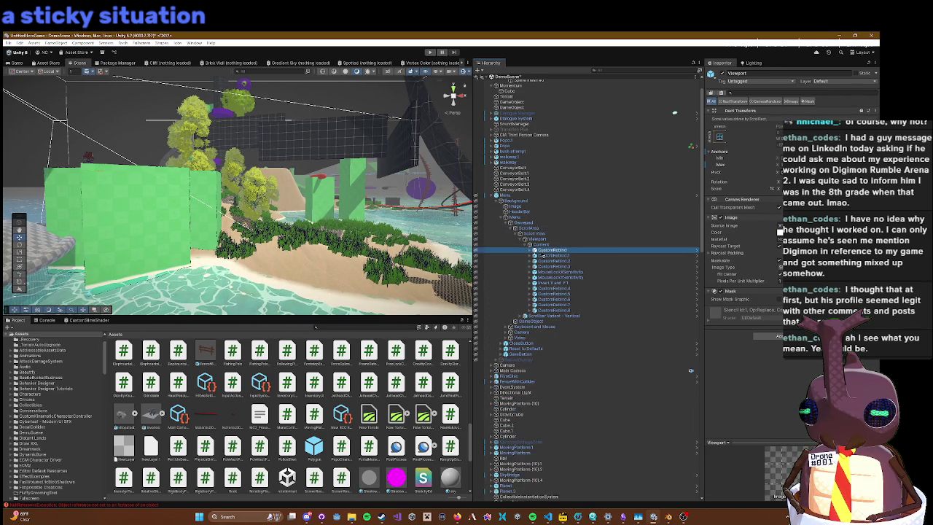
left_click(699, 250)
left_click(548, 129)
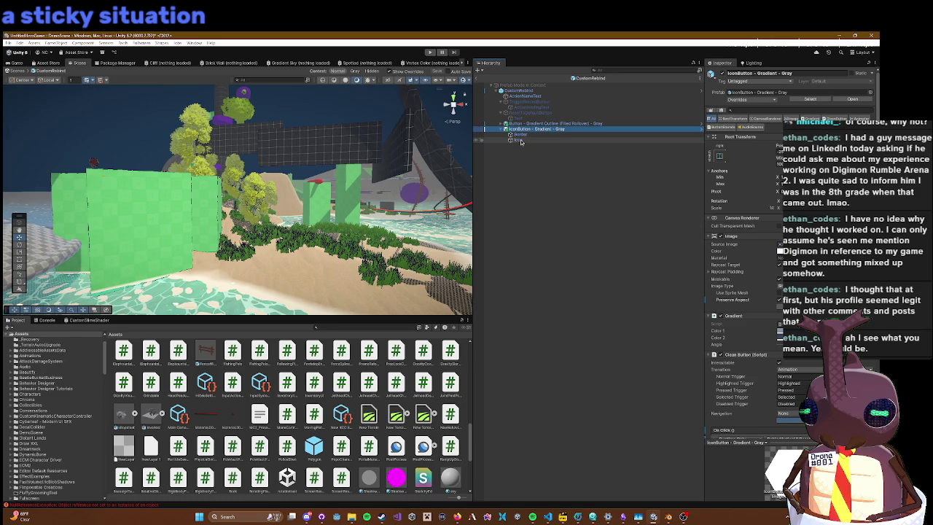
left_click(519, 139)
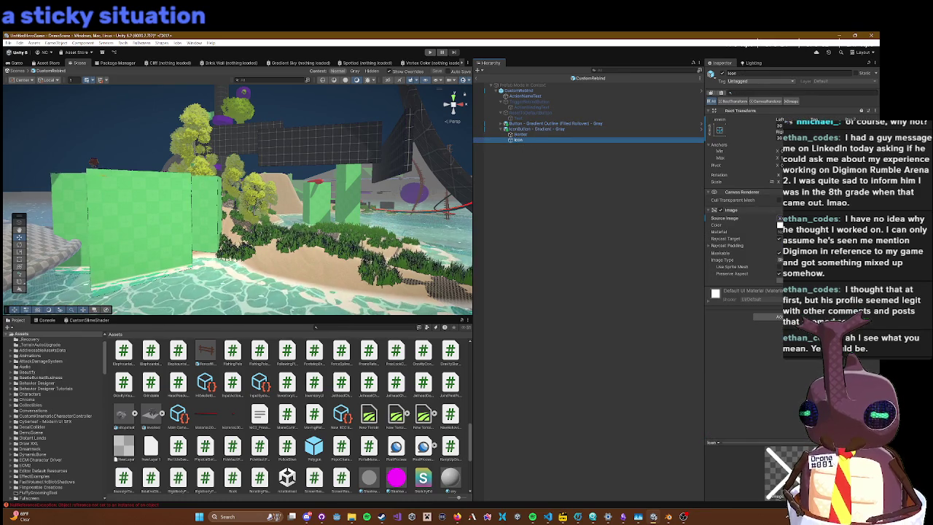
left_click(779, 217)
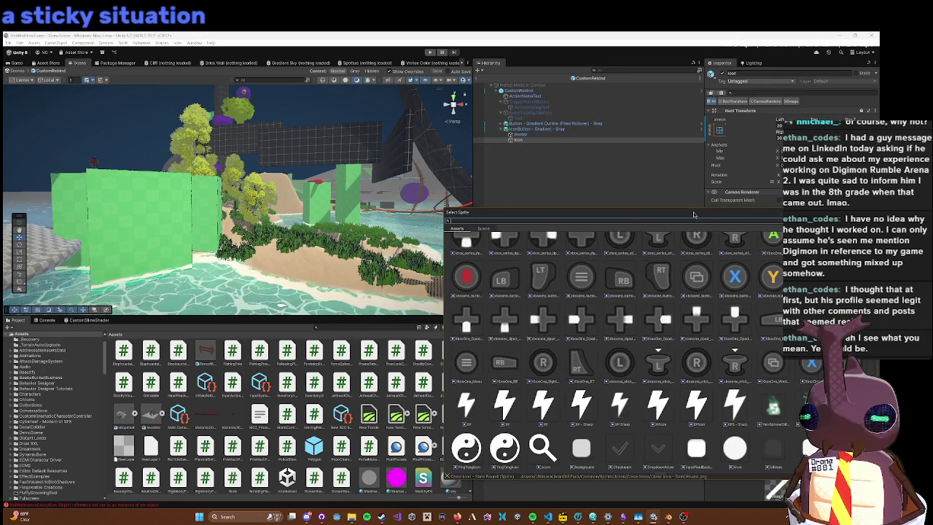
type("ro")
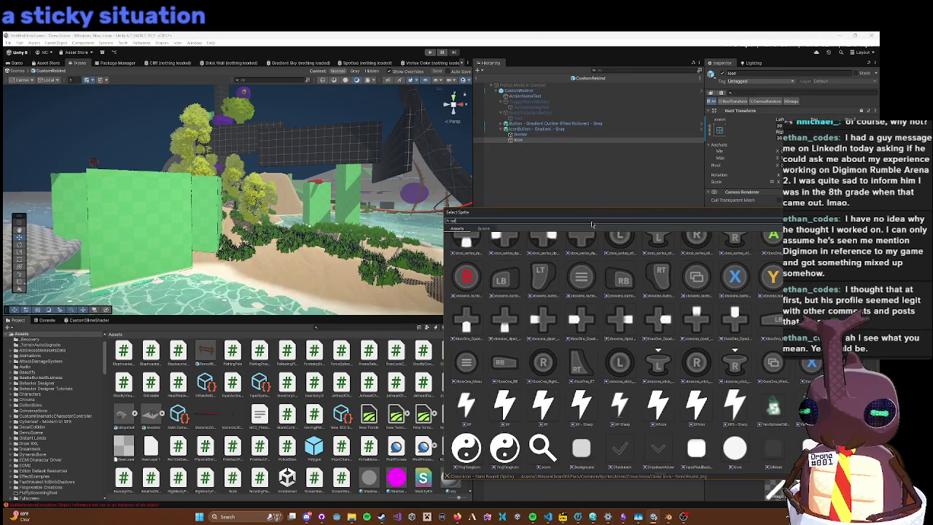
type("und")
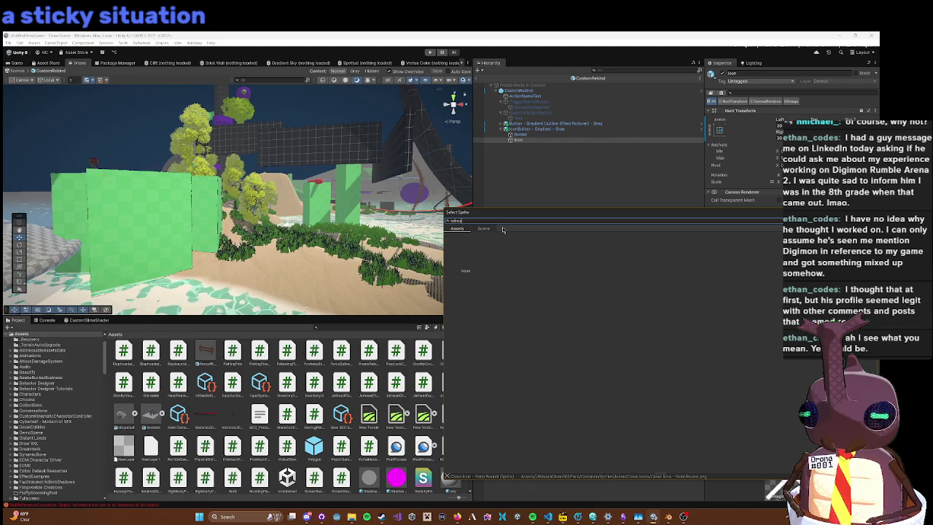
key("BackSpace")
key("BackSpace")
key("BackSpace")
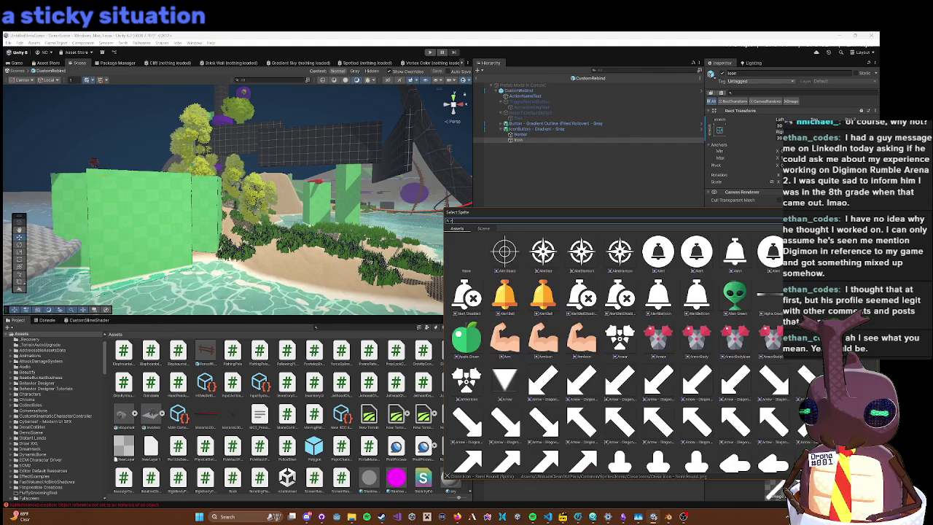
scroll(739, 291, "down", 1)
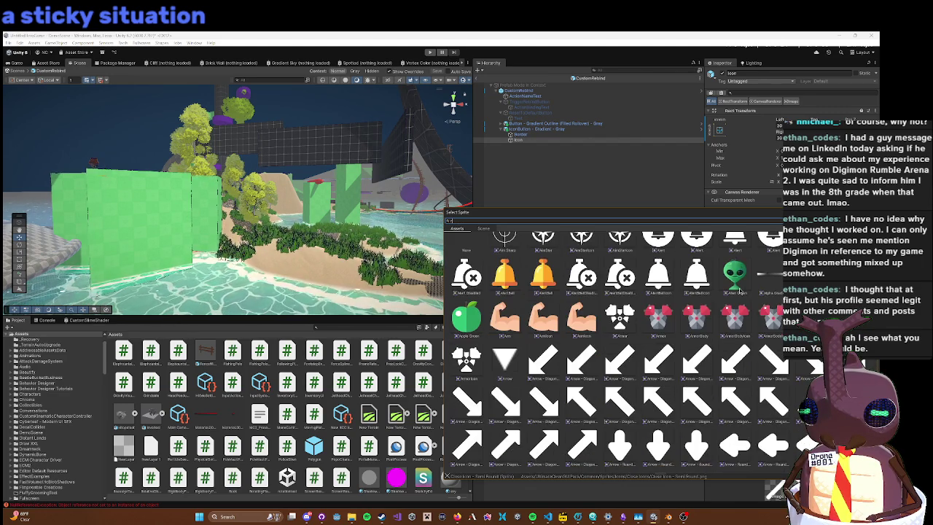
scroll(739, 292, "down", 1)
scroll(739, 291, "down", 4)
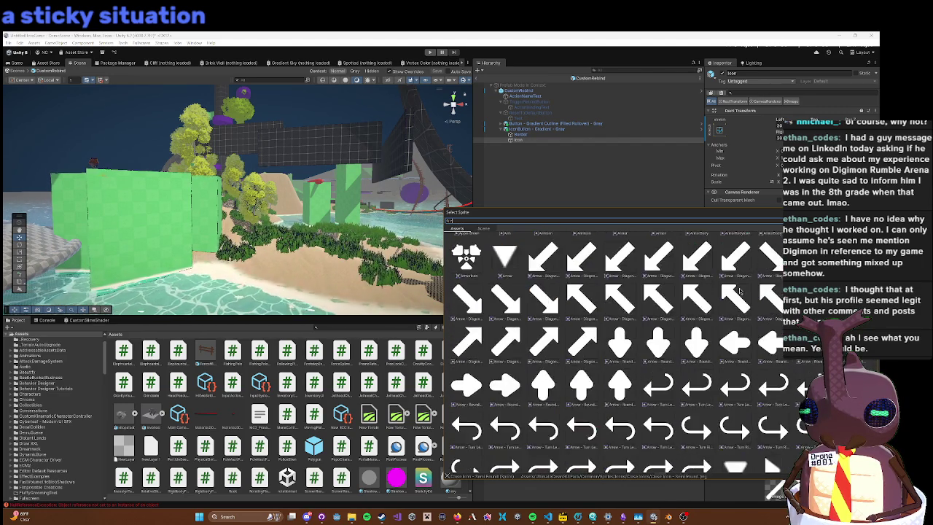
scroll(739, 291, "down", 5)
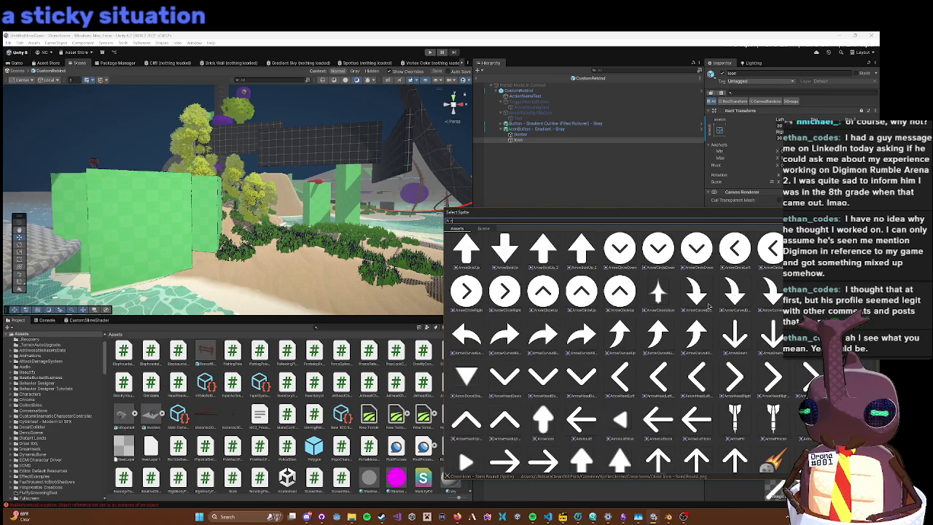
scroll(725, 361, "down", 7)
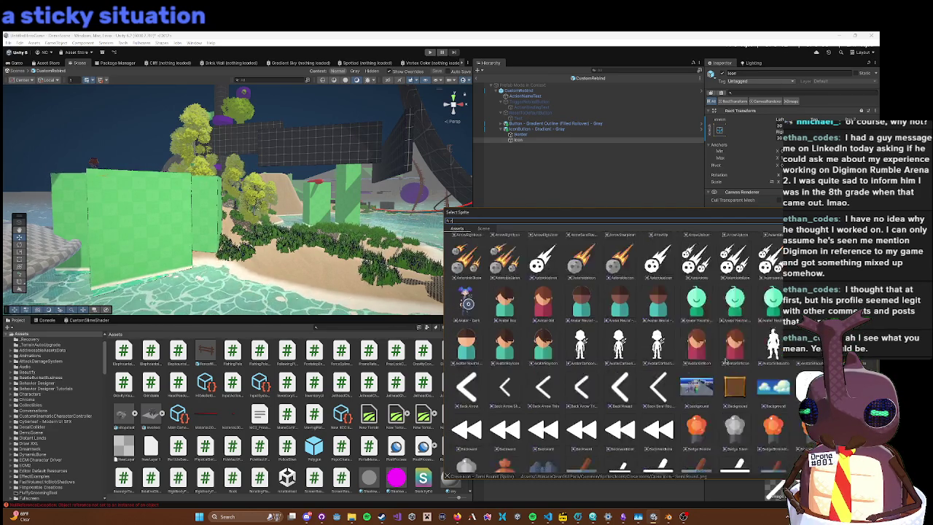
scroll(725, 361, "down", 8)
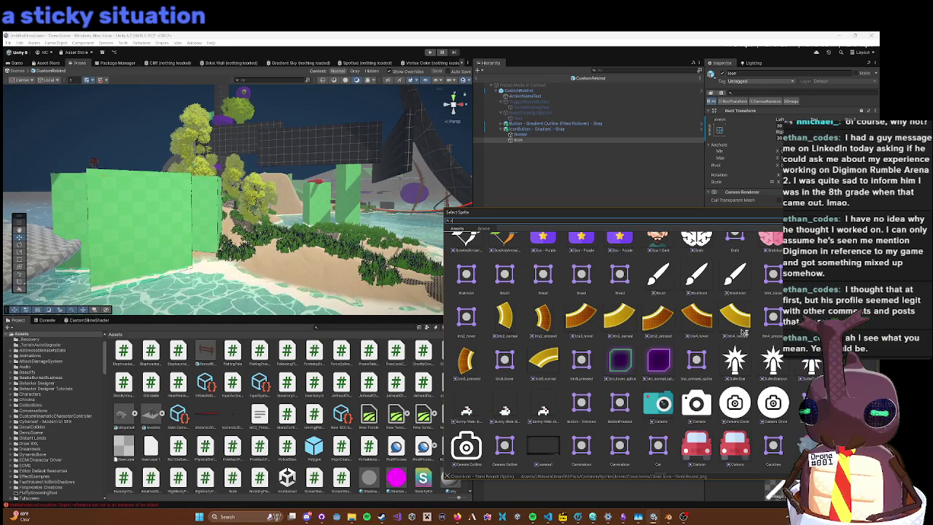
scroll(743, 332, "down", 4)
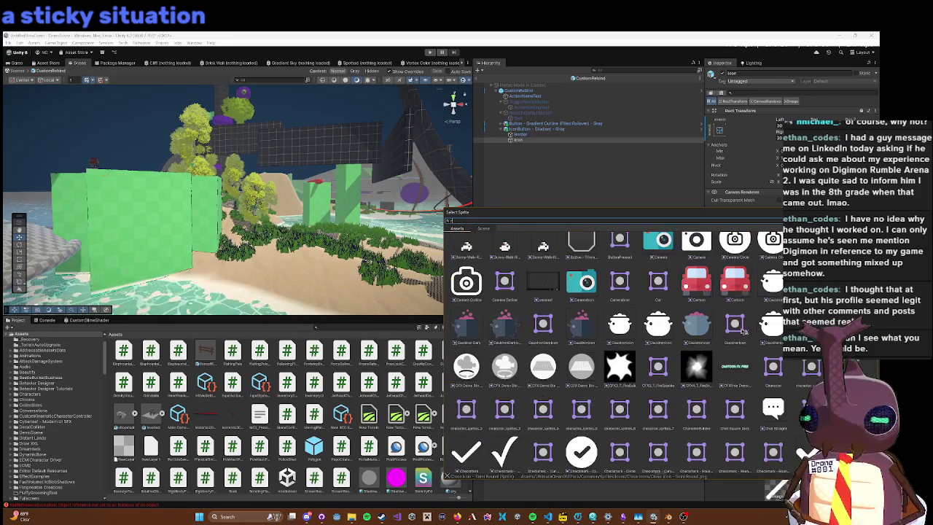
scroll(743, 332, "down", 7)
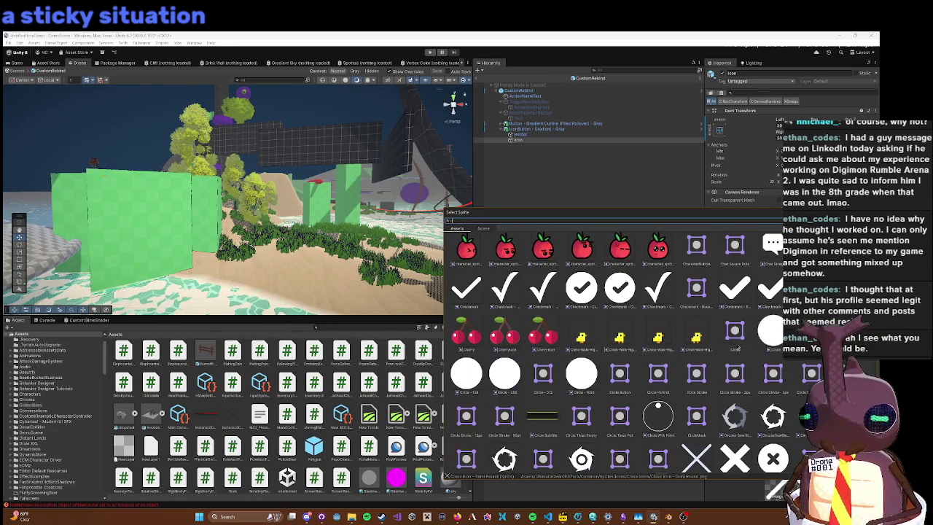
scroll(743, 332, "down", 2)
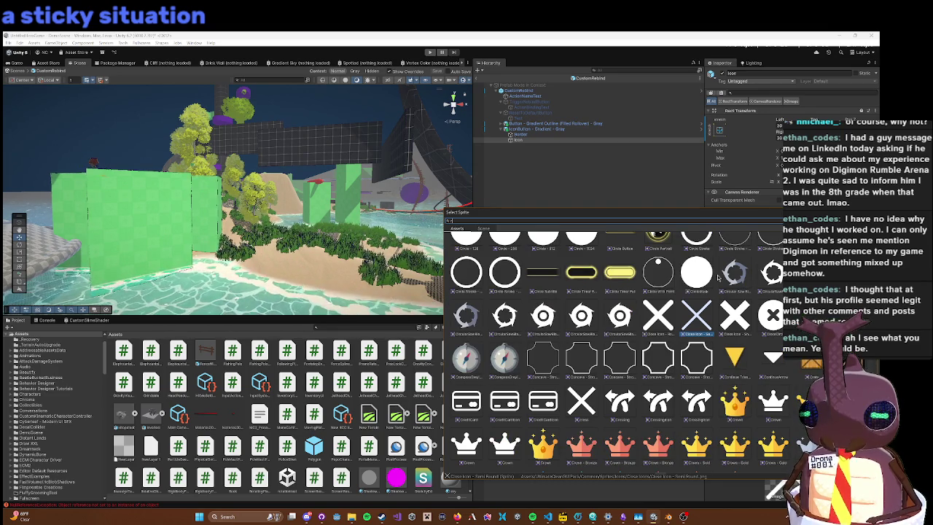
scroll(738, 284, "down", 1)
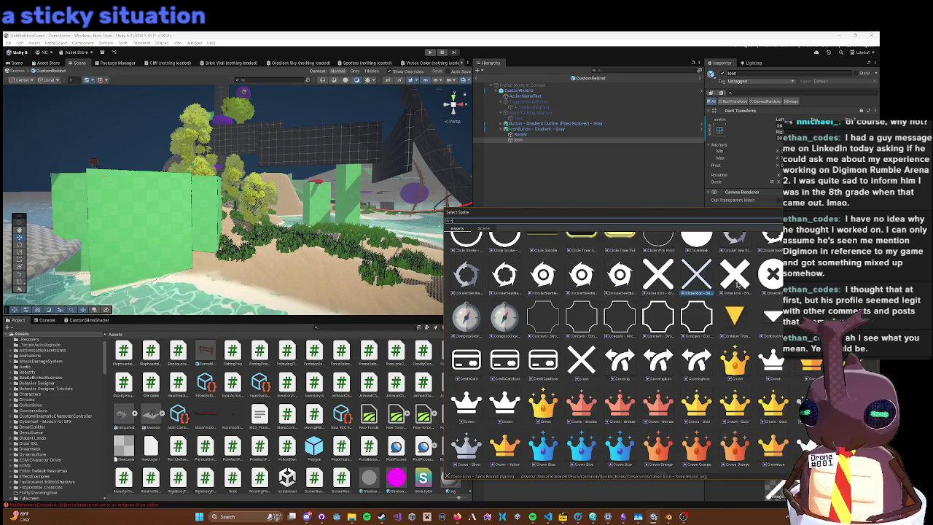
scroll(737, 284, "down", 1)
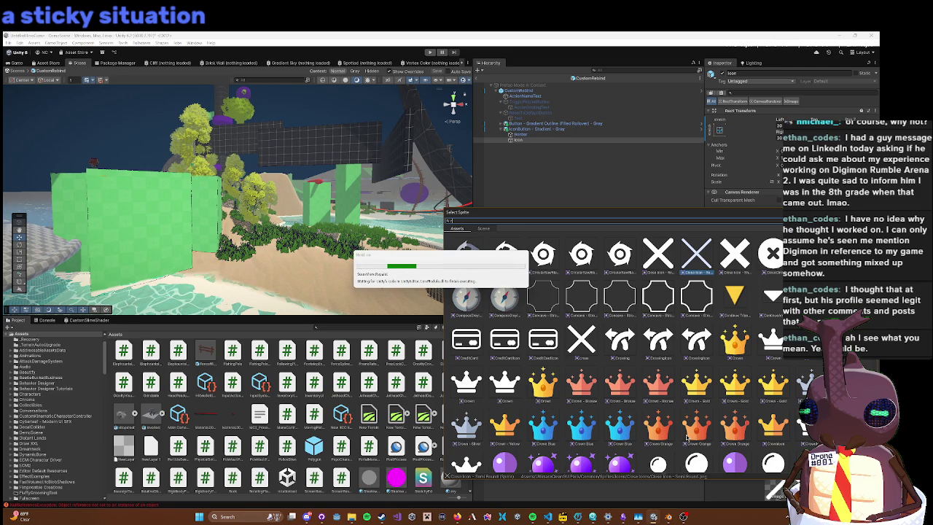
scroll(740, 257, "down", 5)
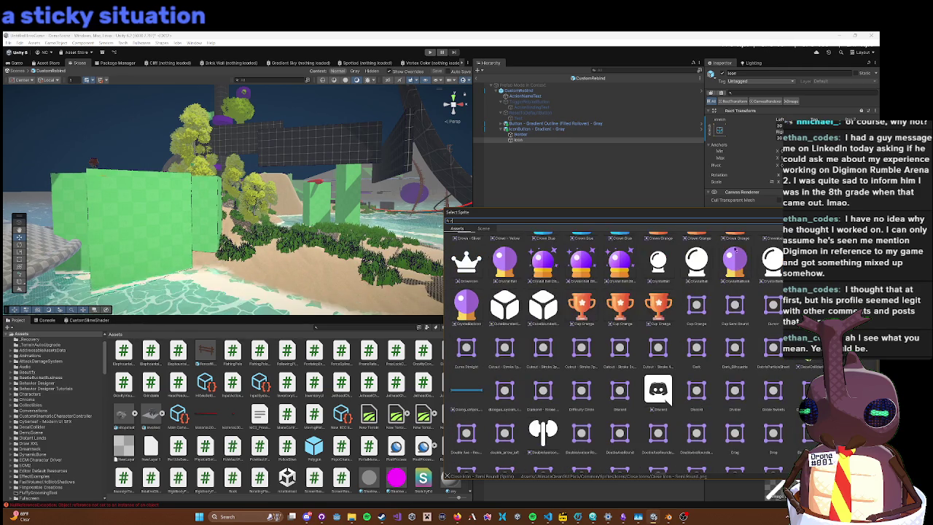
scroll(740, 256, "down", 2)
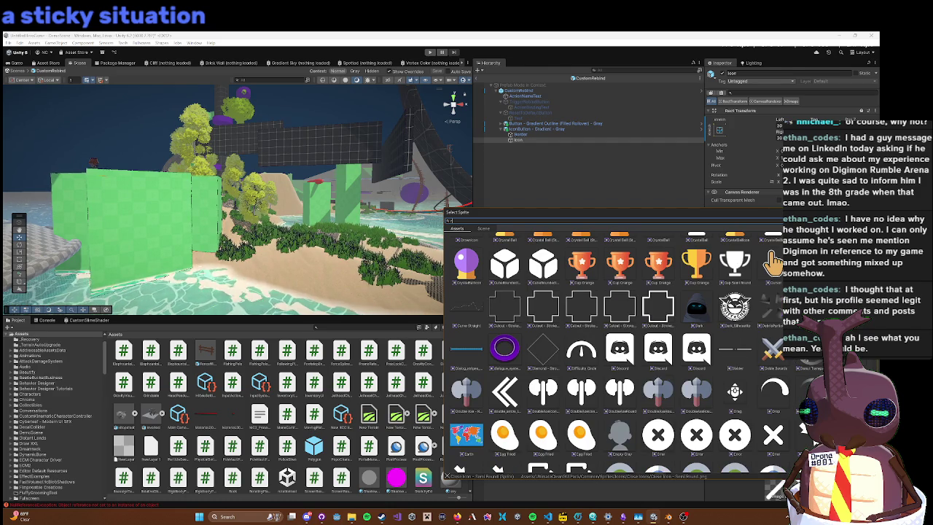
scroll(747, 396, "down", 2)
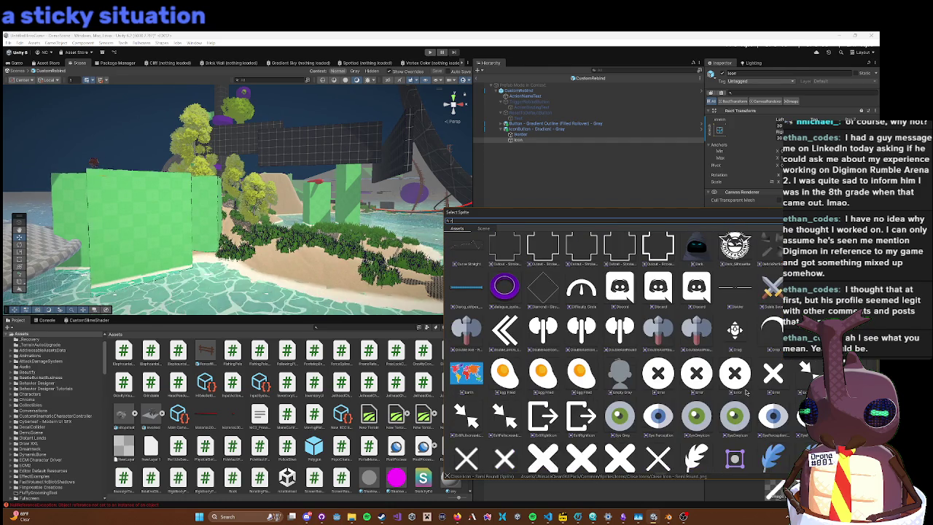
scroll(745, 392, "down", 2)
scroll(746, 392, "down", 2)
scroll(746, 392, "down", 2)
scroll(745, 386, "down", 3)
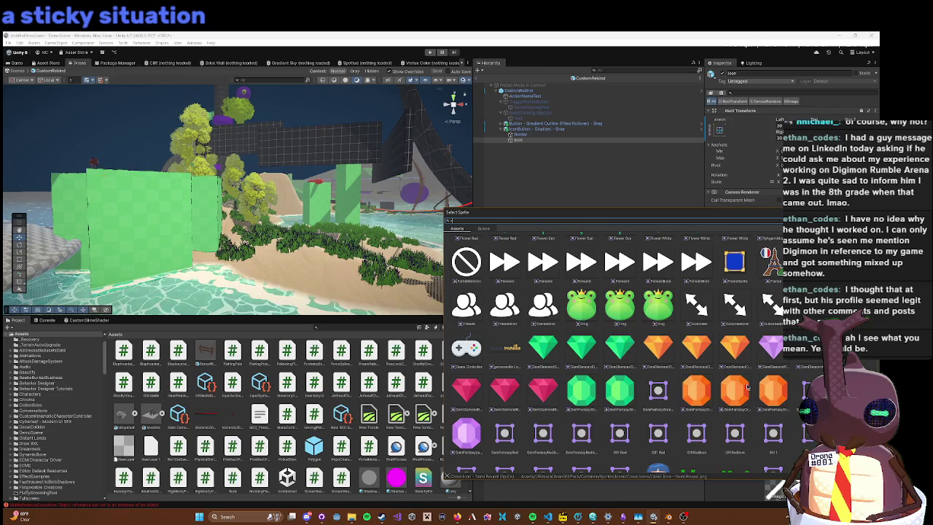
scroll(745, 387, "down", 2)
scroll(745, 387, "down", 3)
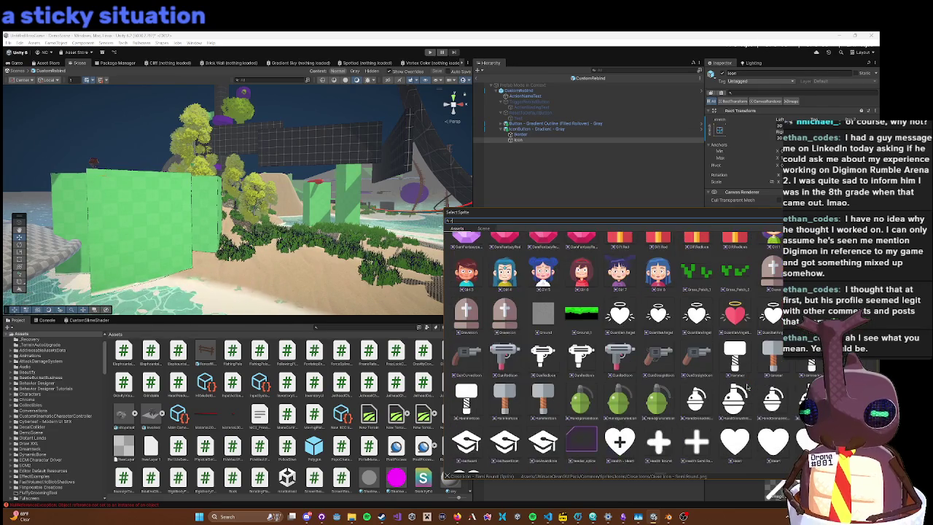
scroll(747, 387, "down", 5)
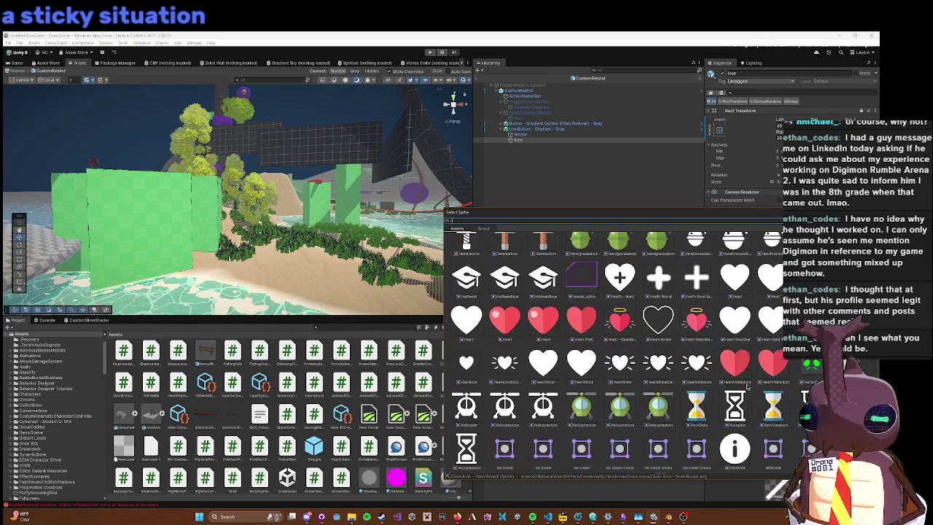
scroll(747, 387, "down", 4)
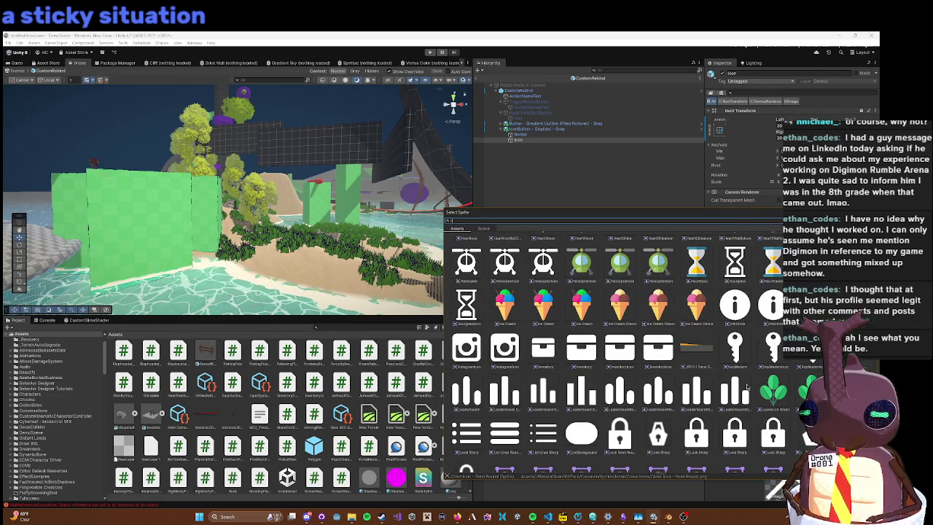
scroll(742, 391, "down", 5)
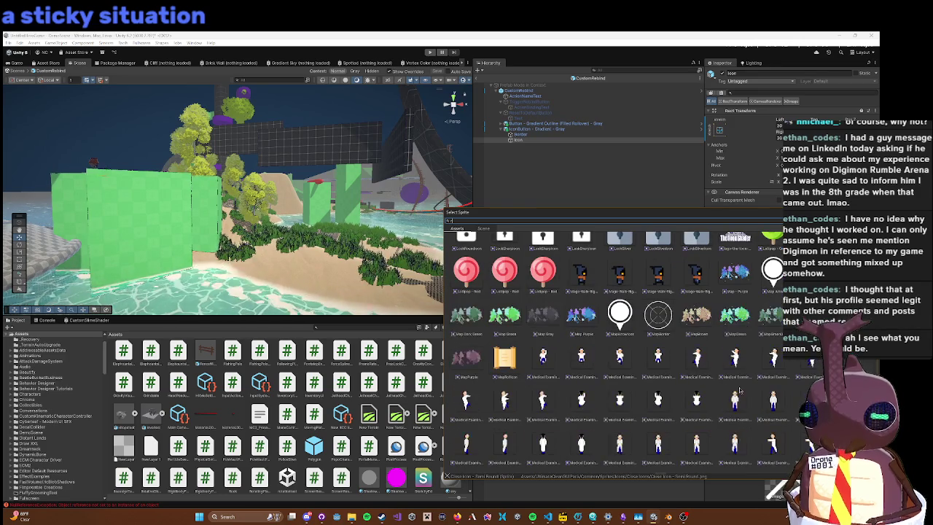
scroll(736, 292, "down", 6)
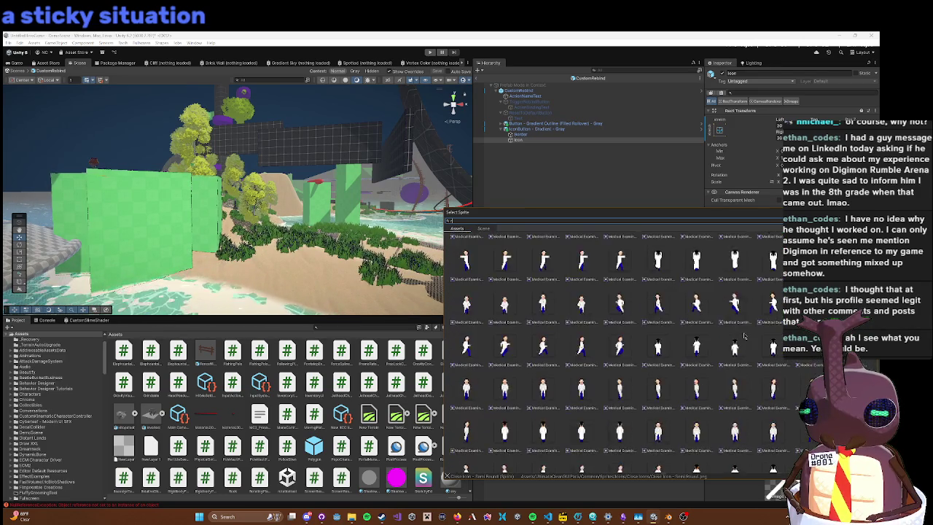
scroll(747, 336, "down", 8)
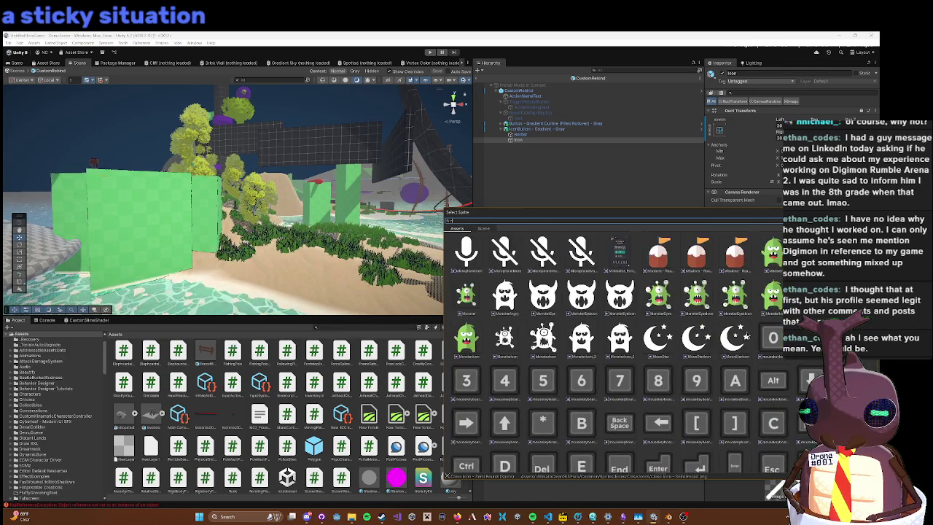
scroll(751, 333, "down", 8)
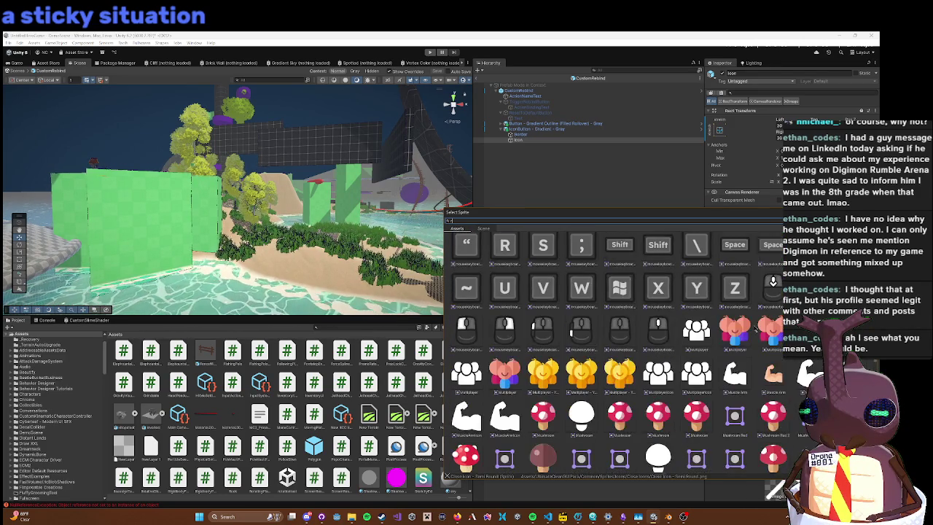
scroll(756, 329, "down", 6)
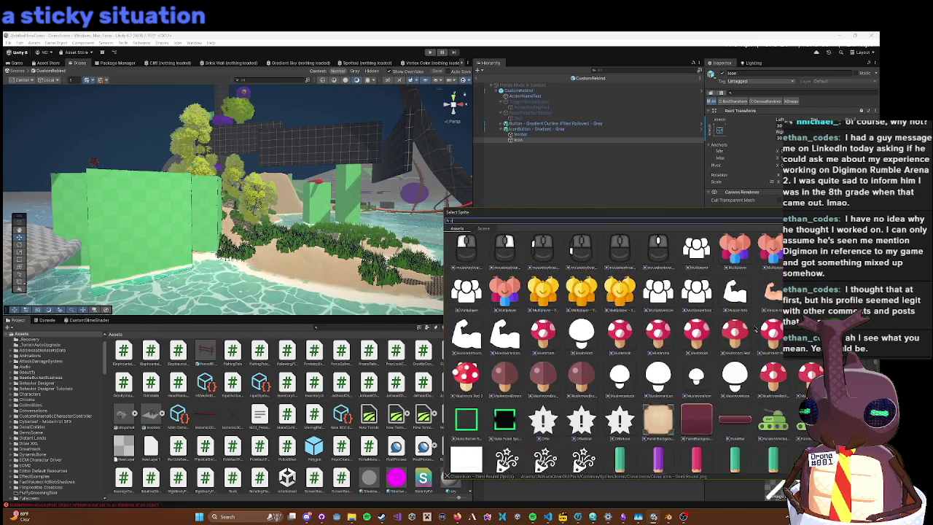
scroll(756, 330, "down", 8)
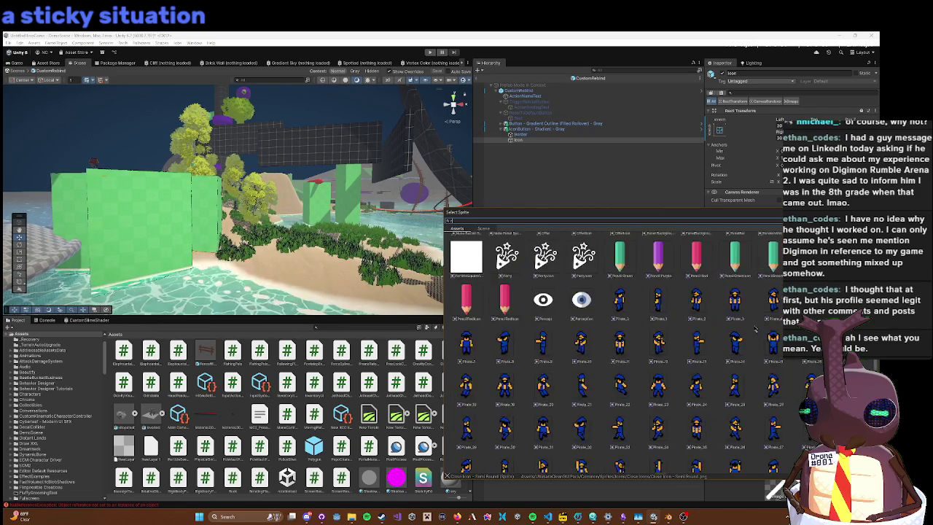
scroll(756, 330, "down", 5)
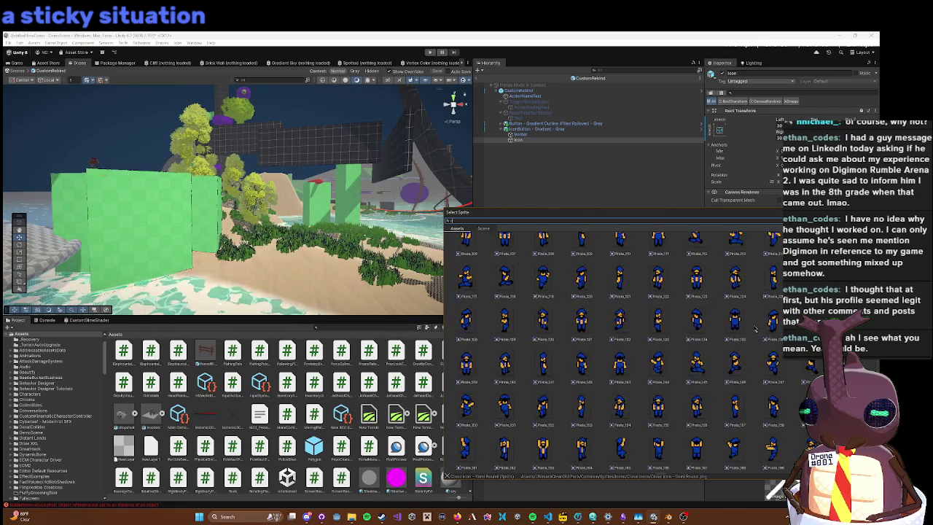
scroll(755, 332, "down", 8)
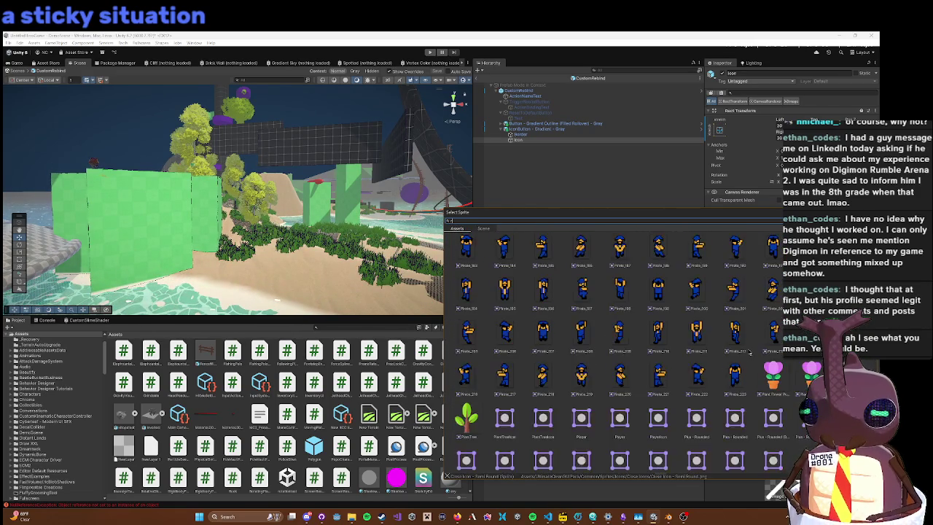
scroll(756, 337, "down", 5)
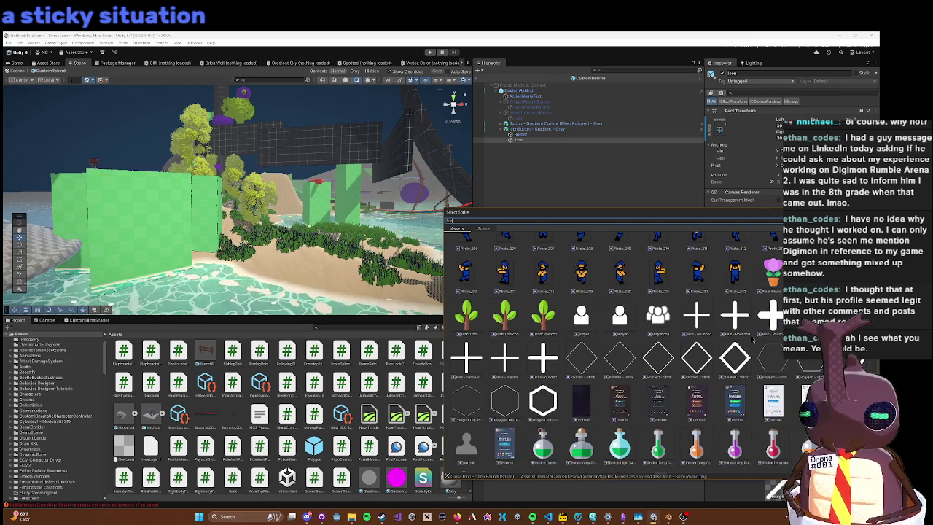
scroll(753, 339, "down", 8)
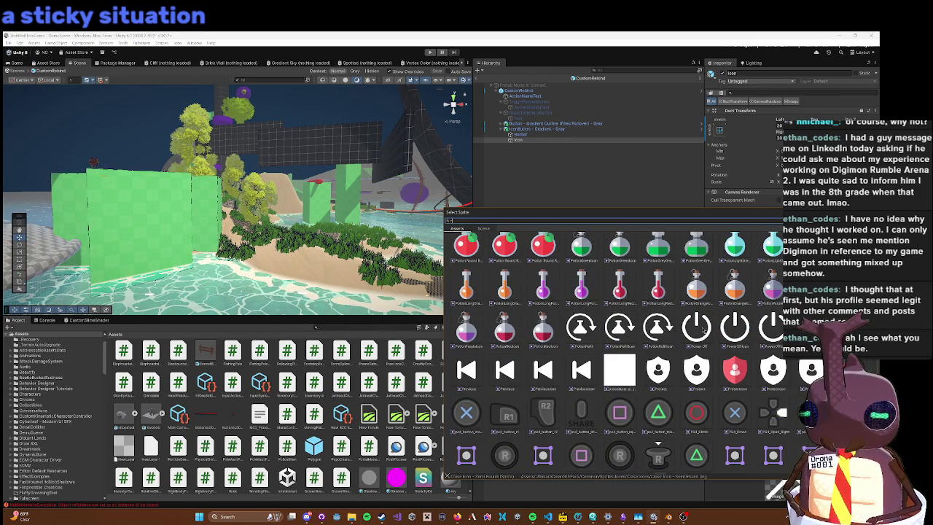
scroll(651, 333, "down", 2)
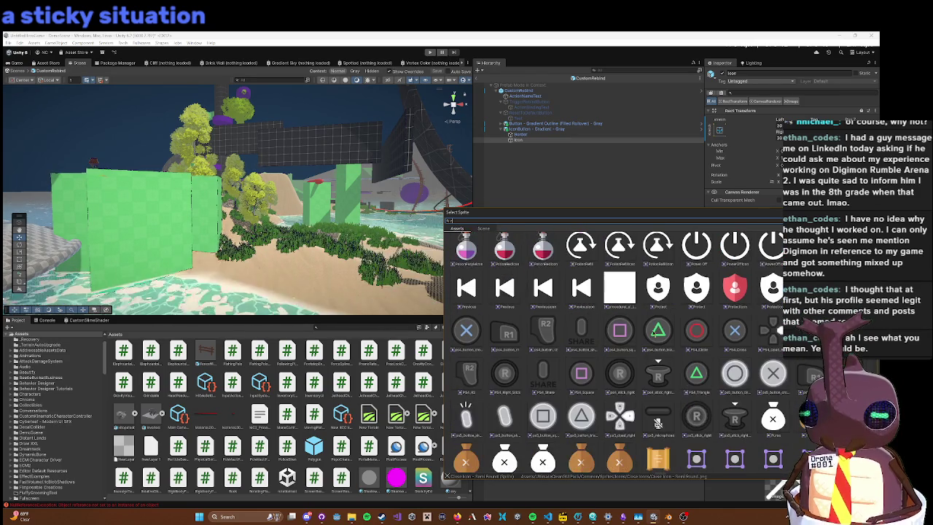
scroll(665, 251, "down", 4)
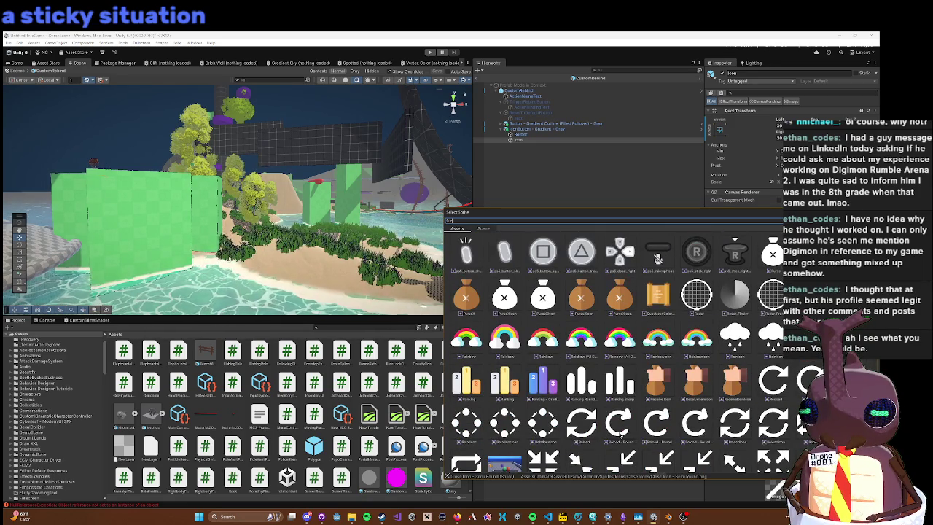
scroll(620, 434, "down", 2)
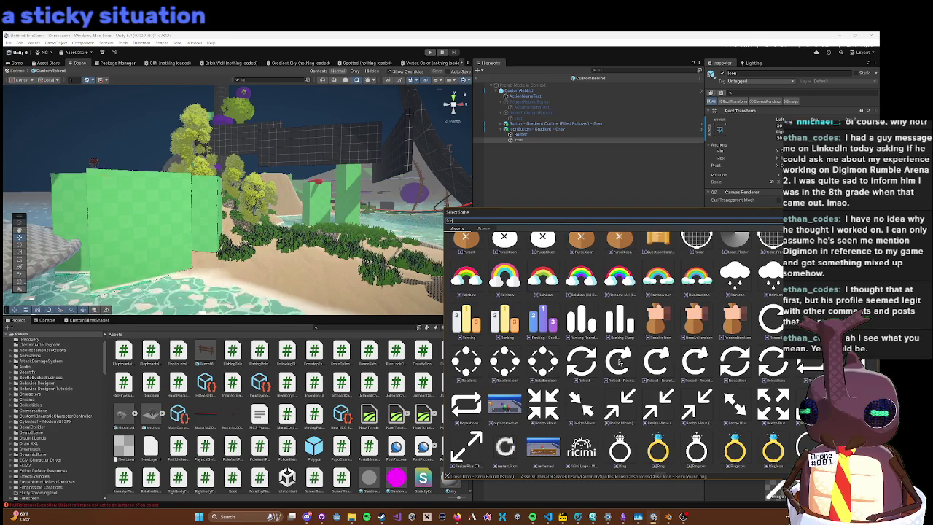
scroll(618, 362, "down", 1)
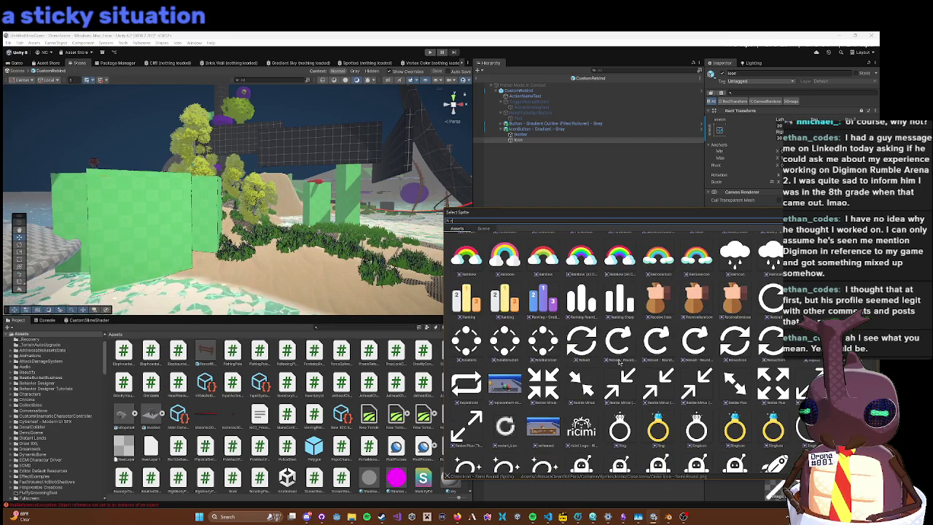
scroll(756, 437, "down", 6)
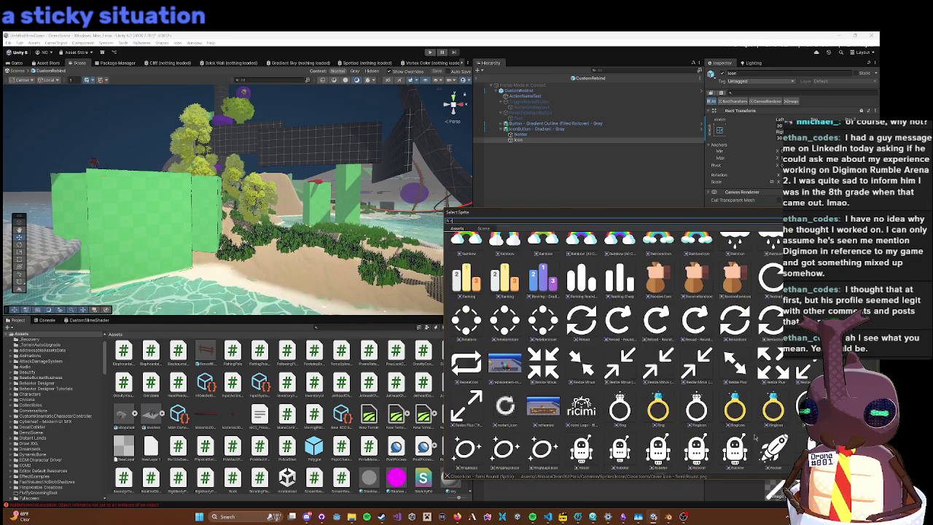
scroll(612, 350, "down", 3)
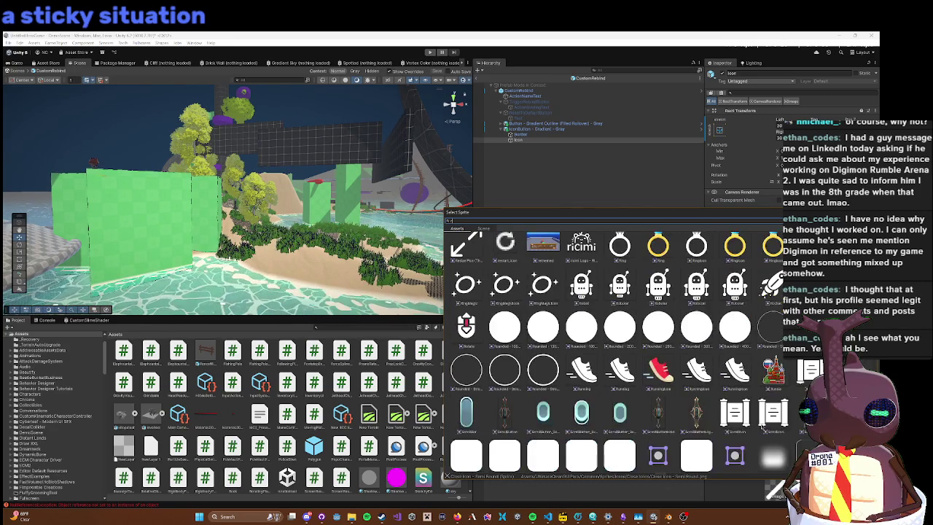
scroll(620, 349, "down", 10)
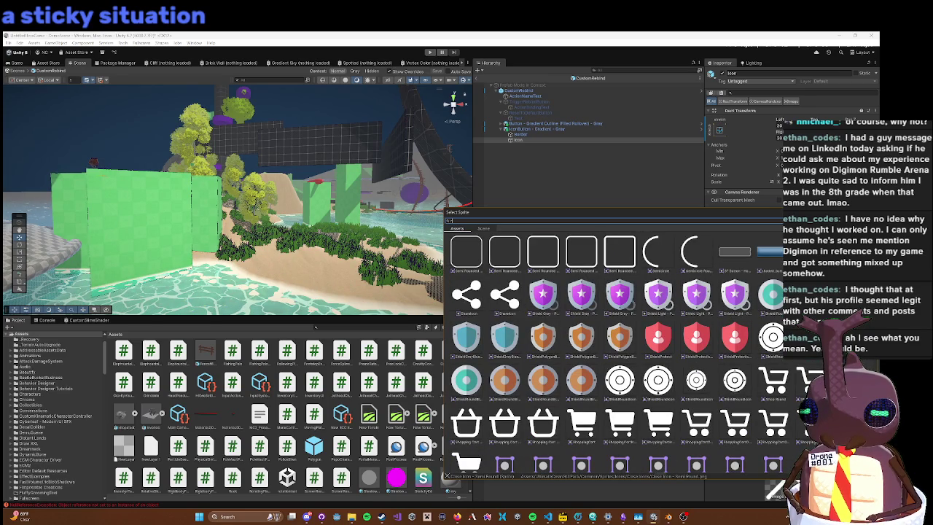
scroll(620, 349, "down", 10)
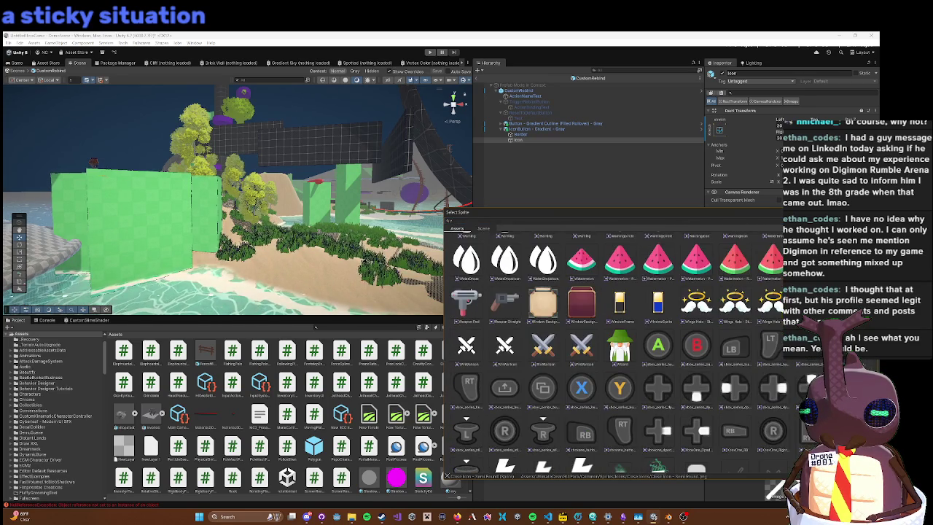
scroll(619, 350, "down", 1)
scroll(620, 350, "up", 15)
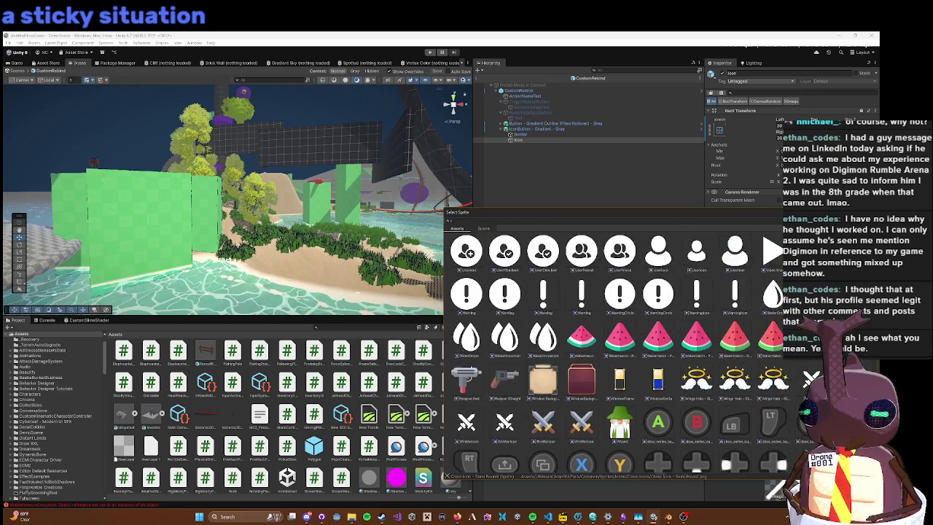
scroll(619, 350, "up", 1)
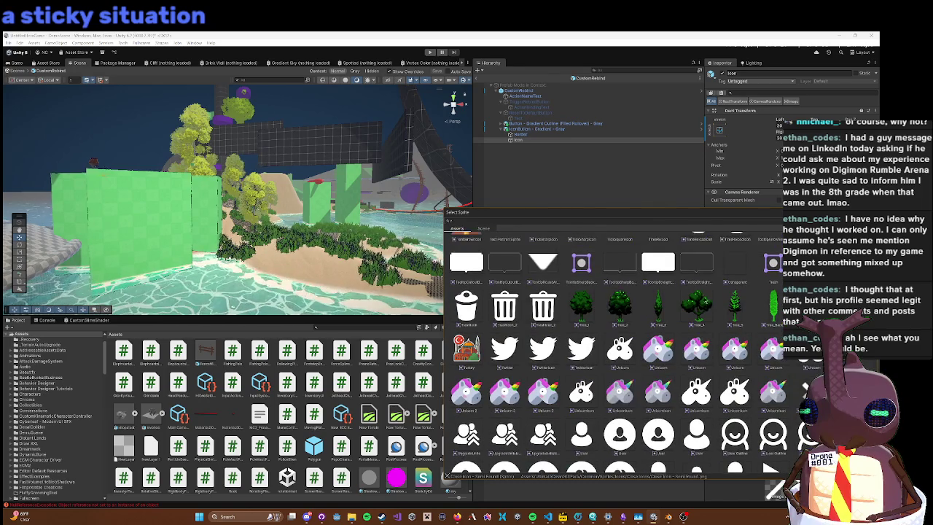
left_click(521, 220)
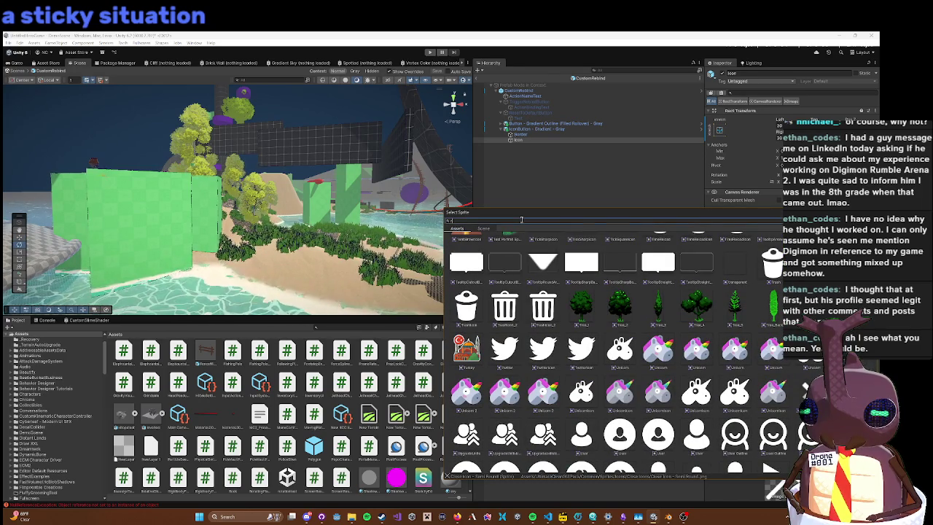
Step: Assign the Reload sprite to the icon Image by searching 'reload', then enter play mode
type("redo")
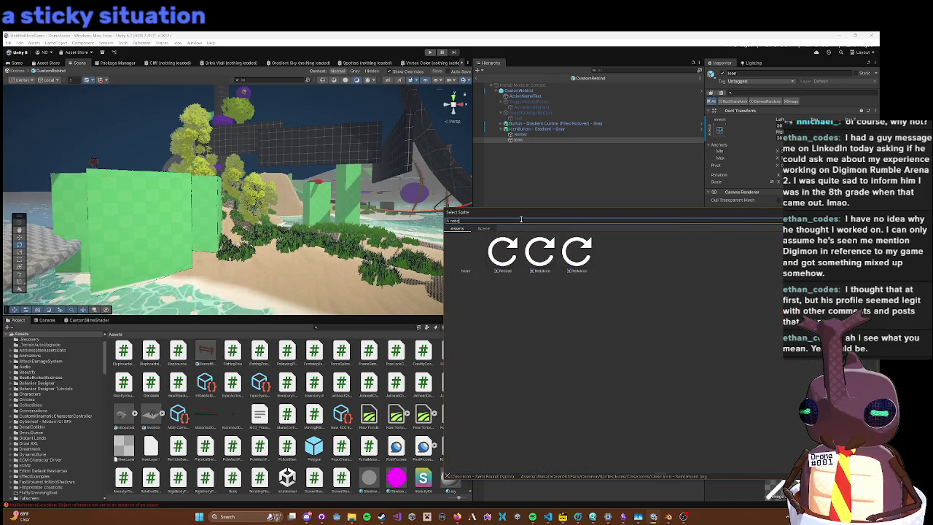
key("BackSpace")
key("BackSpace")
type("load")
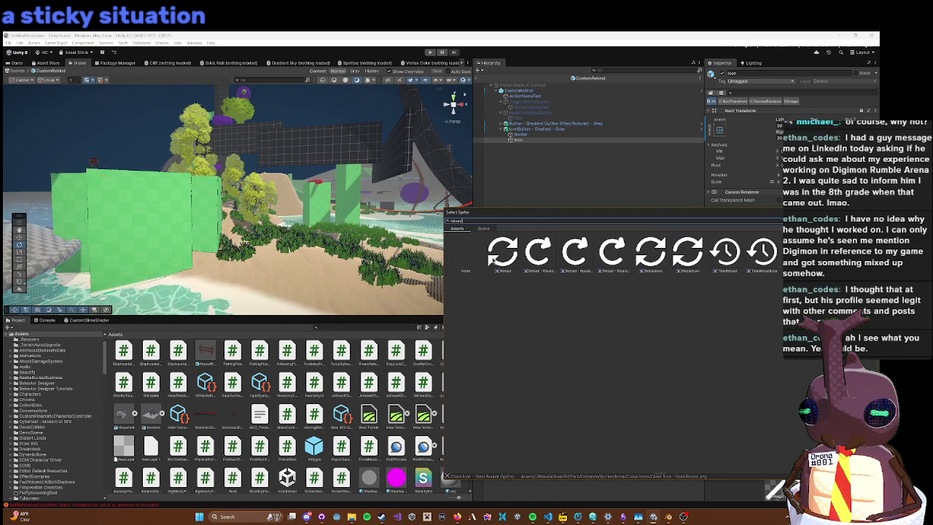
left_click(499, 254)
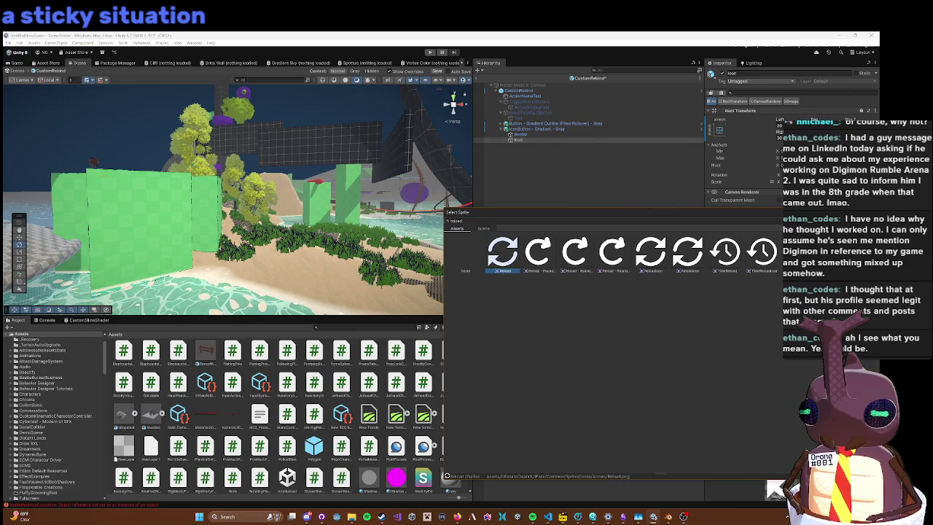
key("Return")
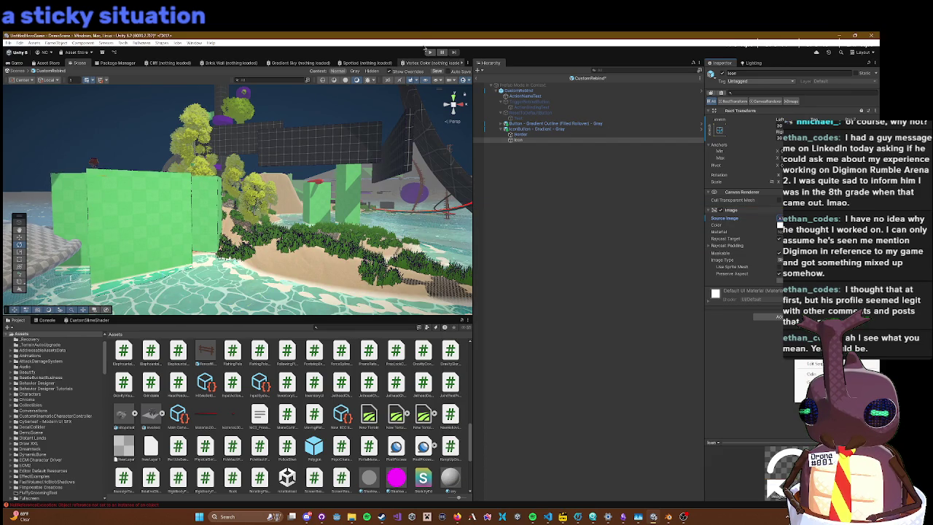
left_click(430, 51)
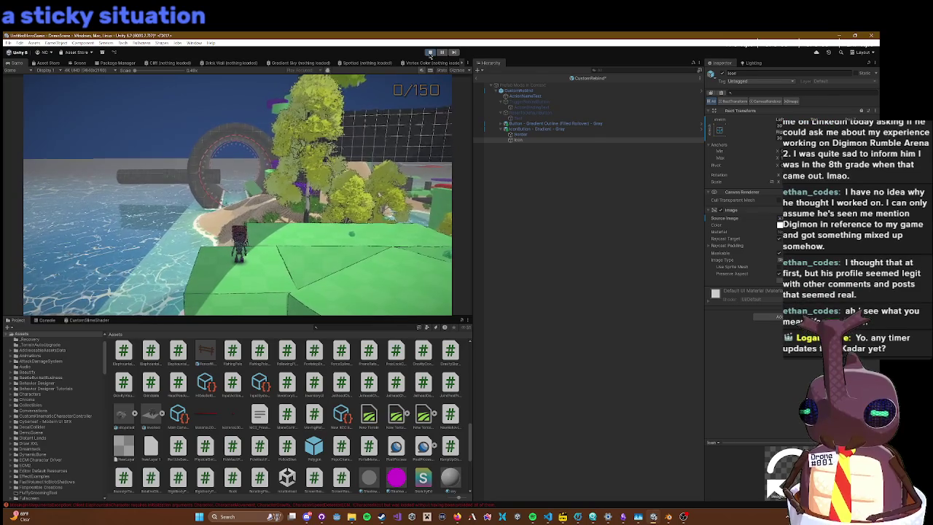
Step: Stop play mode and save the modified prefab when leaving prefab editing
left_click(430, 52)
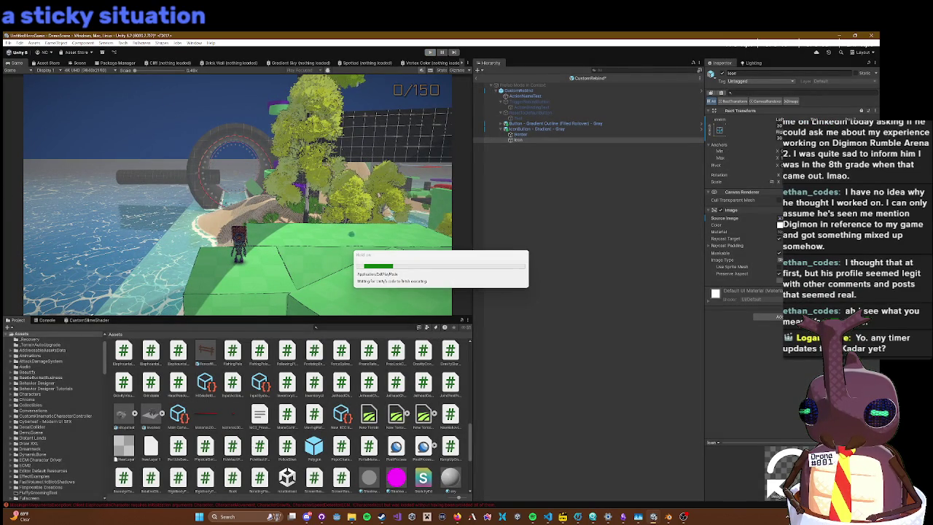
left_click(477, 79)
left_click(430, 284)
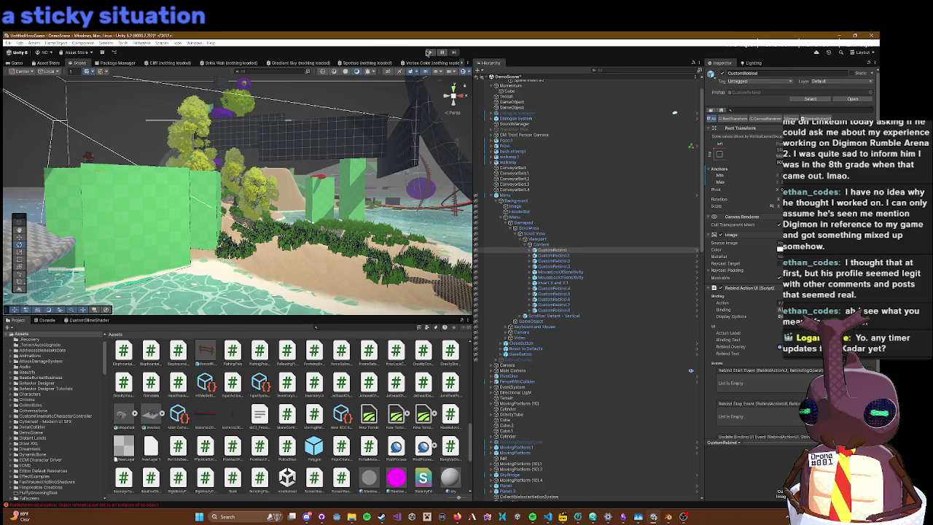
Step: Run the game, open and close the in-game settings menu, then stop and reopen CustomRebind
left_click(430, 53)
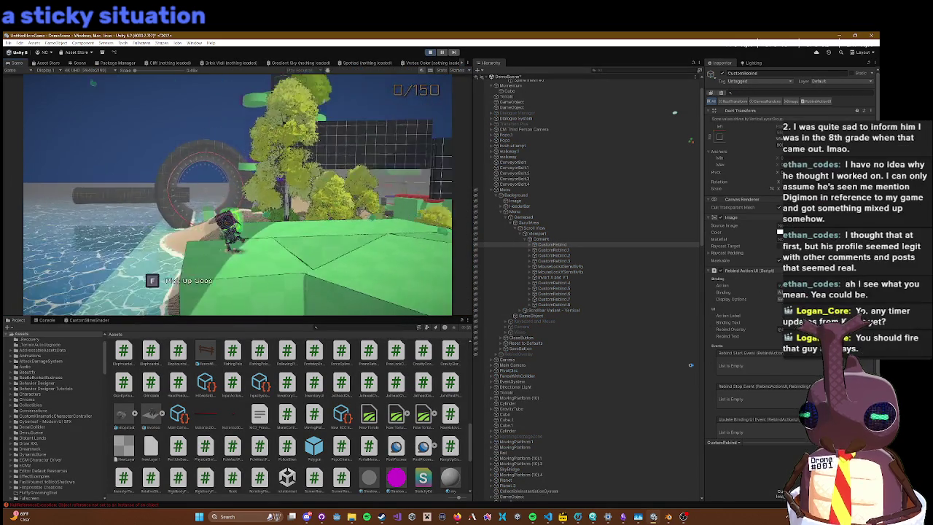
key("Escape")
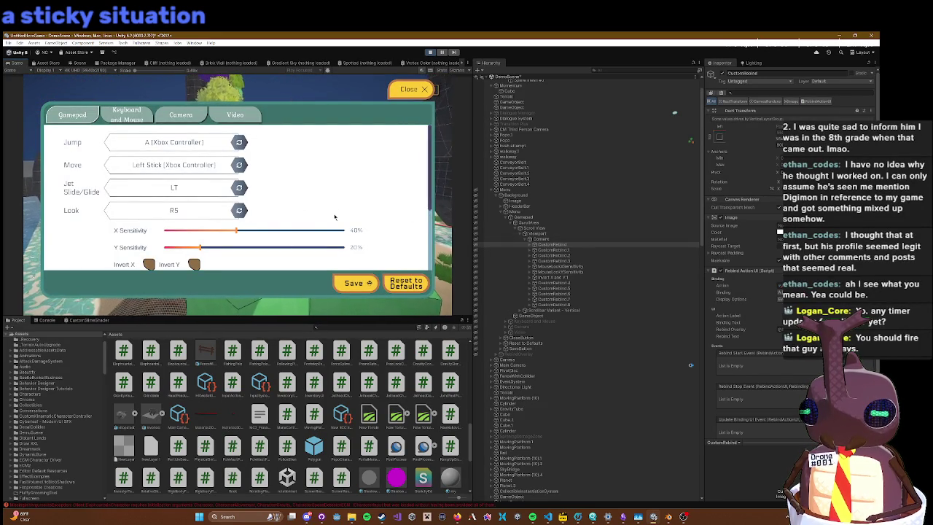
left_click(411, 89)
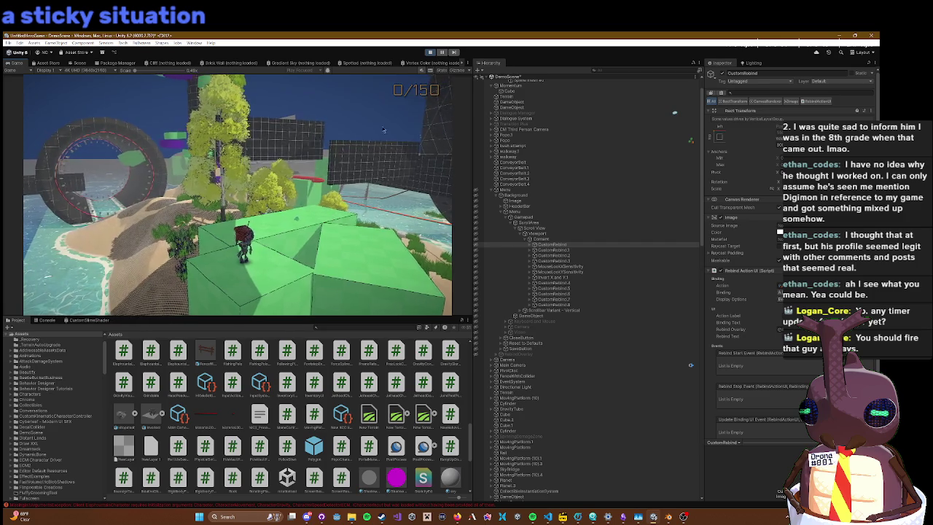
left_click(429, 53)
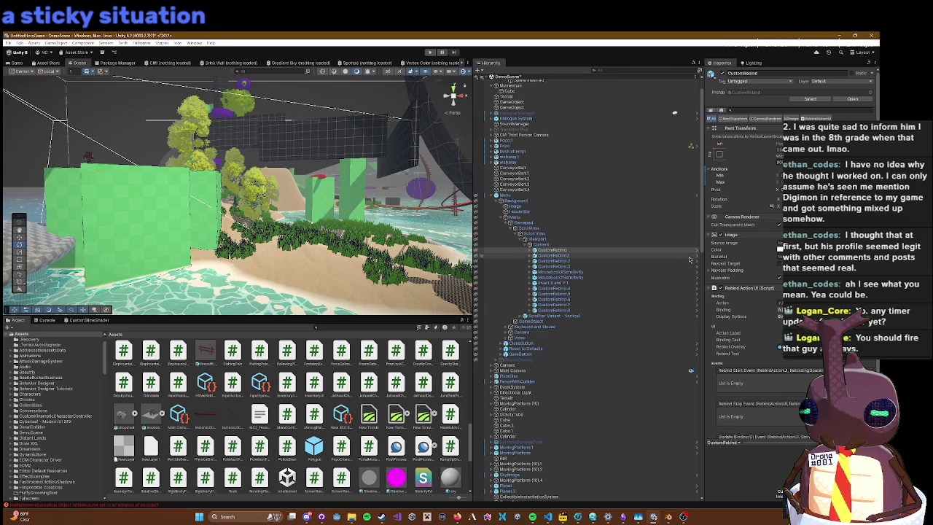
left_click(698, 250)
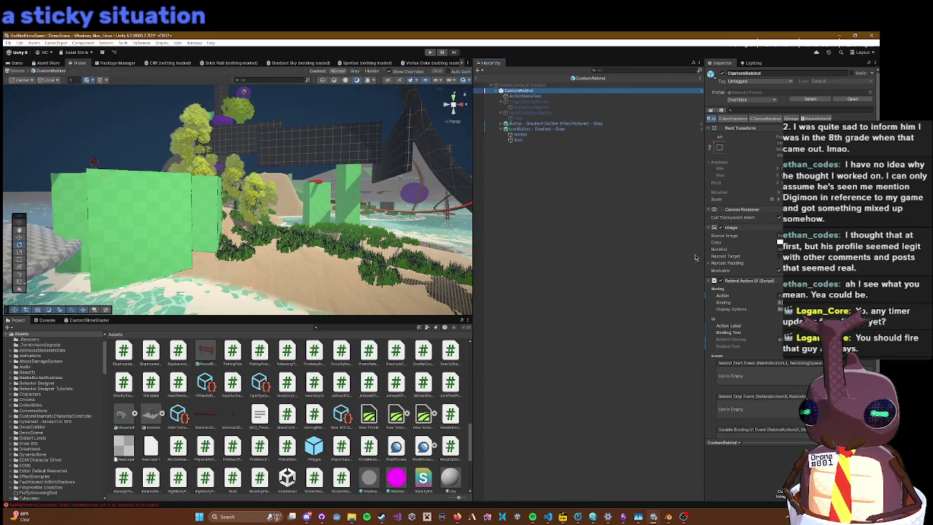
Step: Select the prefab's Icon child and enlarge the refresh icon with the Rect handles
left_click(520, 140)
double_click(526, 142)
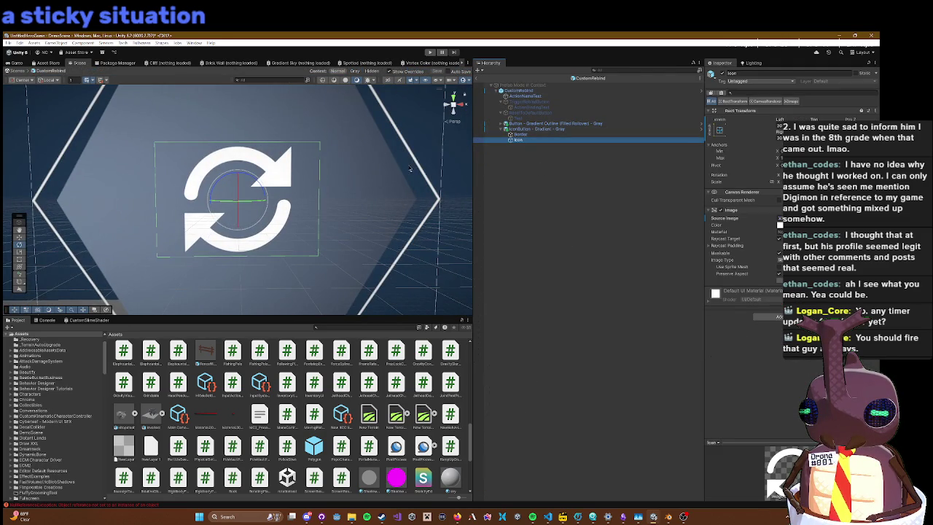
scroll(408, 166, "down", 5)
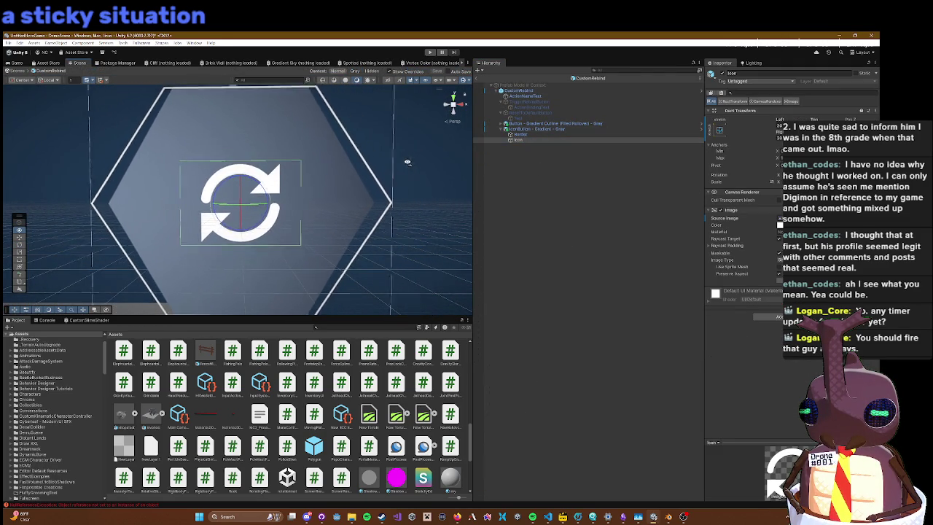
left_click_drag(407, 164, 379, 165)
mouse_move(154, 166)
left_mouse_down()
mouse_move(127, 164)
mouse_move(135, 166)
mouse_move(105, 118)
left_mouse_up()
left_click_drag(777, 136, 746, 145)
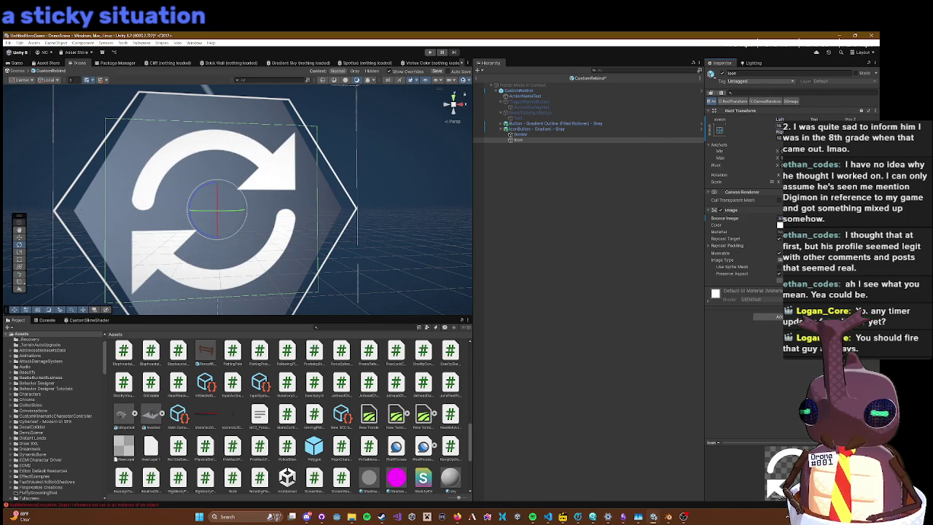
left_click_drag(78, 211, 87, 210)
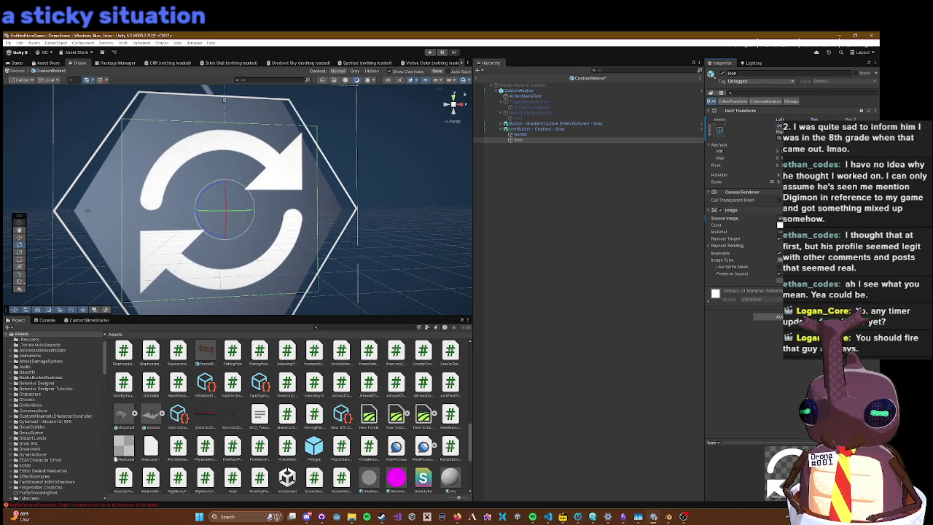
left_click_drag(779, 137, 772, 137)
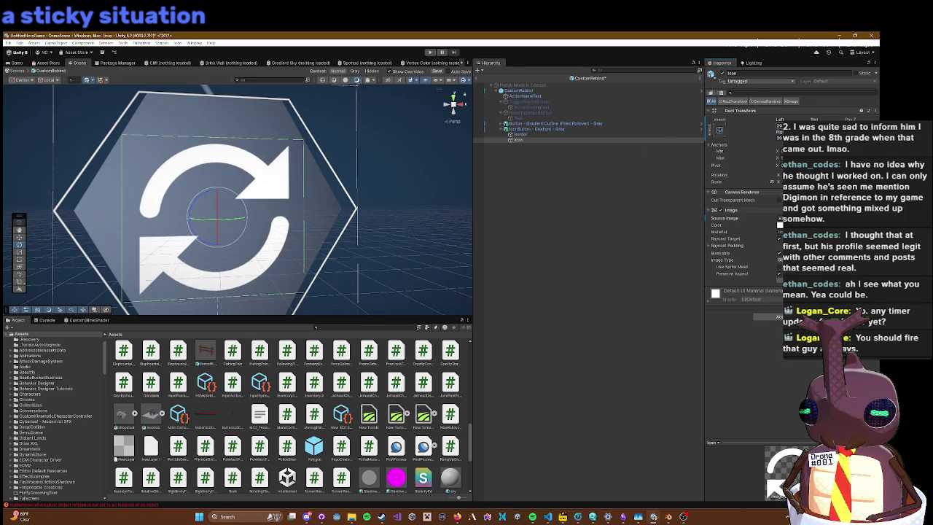
Step: Recentre on the resized icon and exit prefab editing back to the scene
key("f")
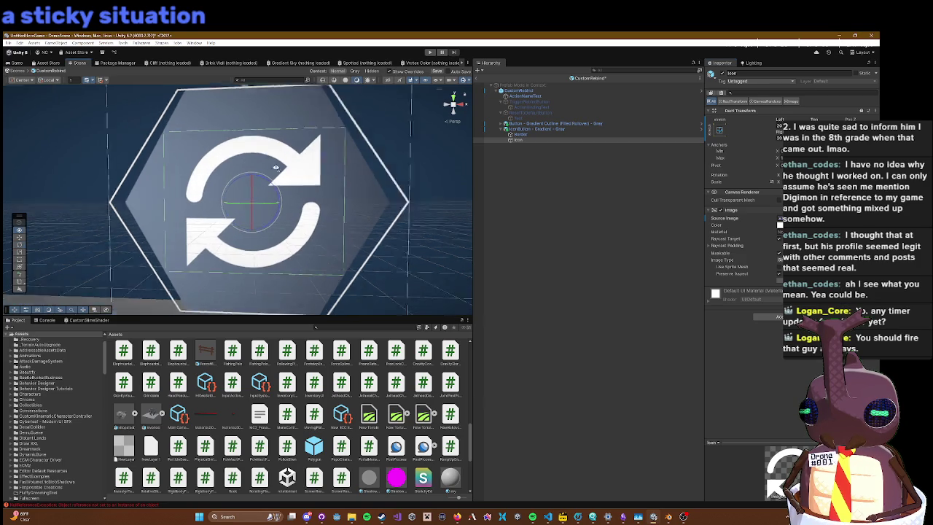
left_click_drag(276, 168, 298, 168)
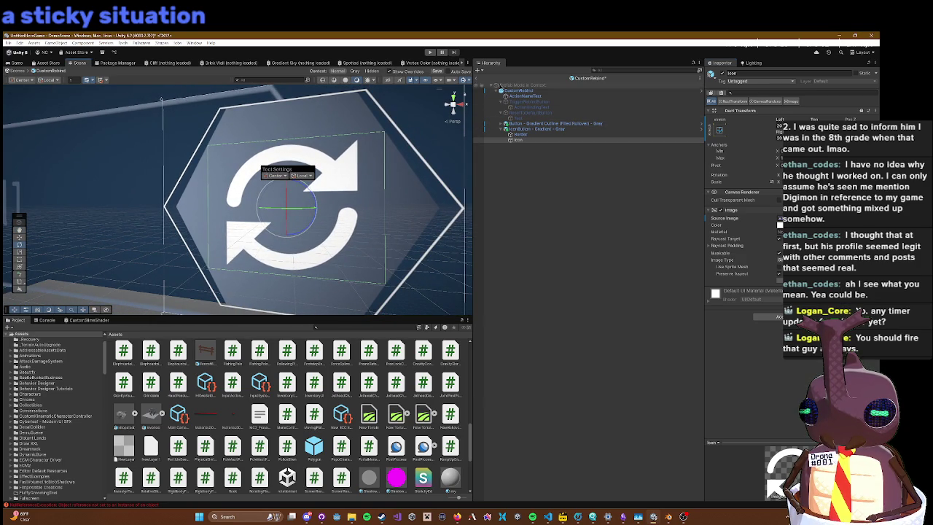
left_click(481, 85)
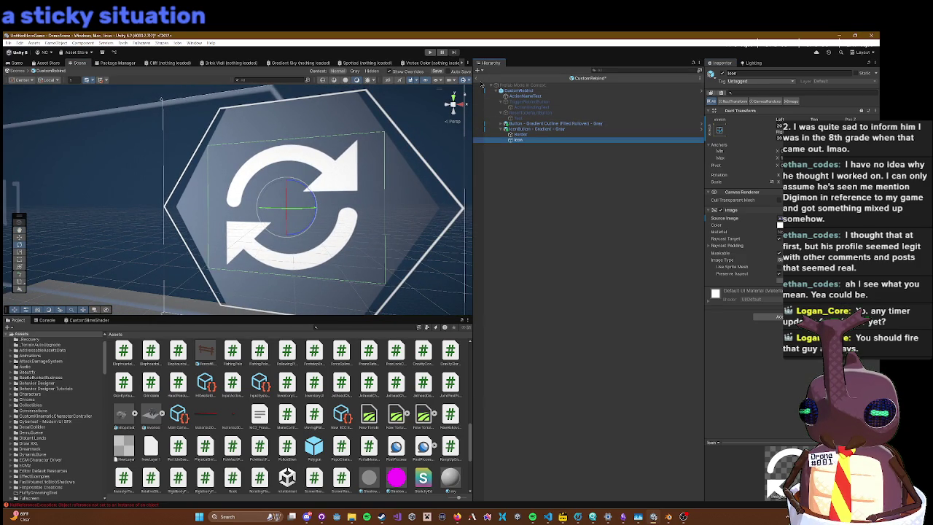
left_click(491, 86)
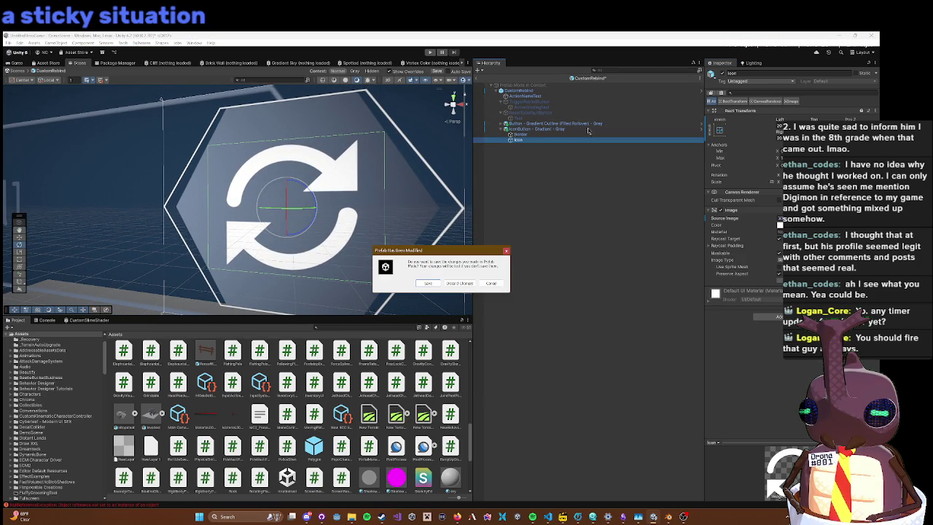
Step: Save the CustomRebind prefab changes and start play mode
left_click(430, 283)
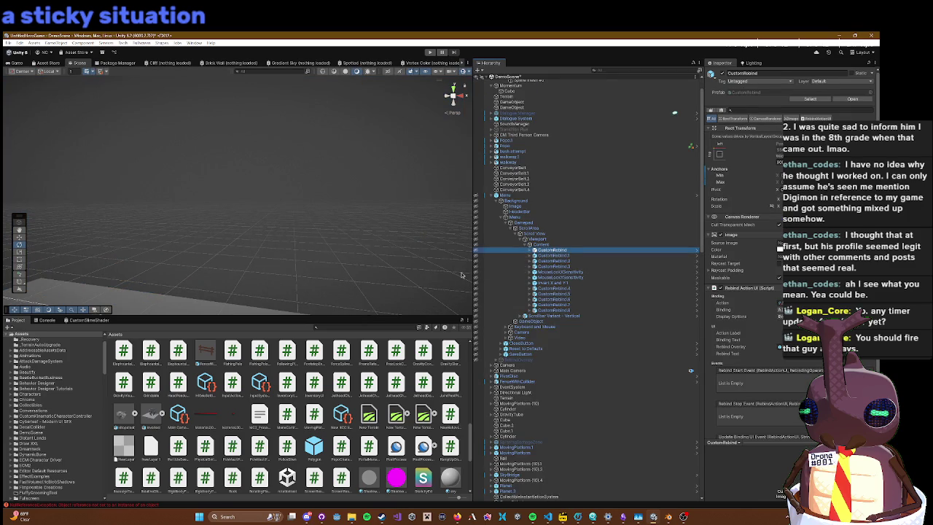
left_click(431, 52)
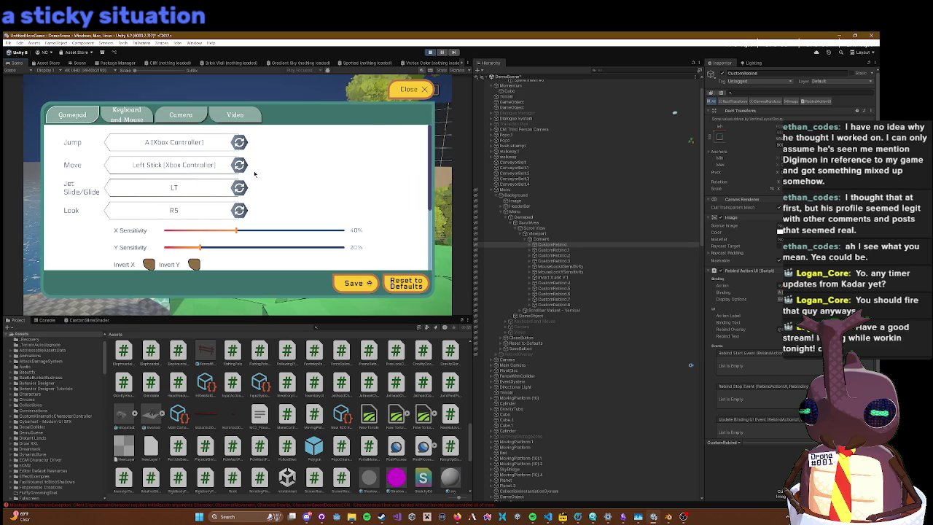
Step: Close and reopen the in-game settings menu with Escape, then stop play mode
key("Escape")
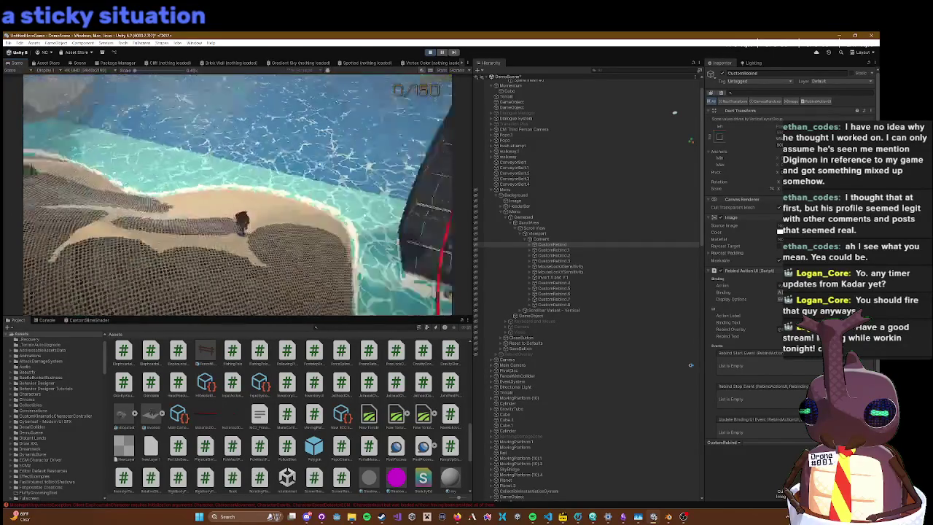
key("Escape")
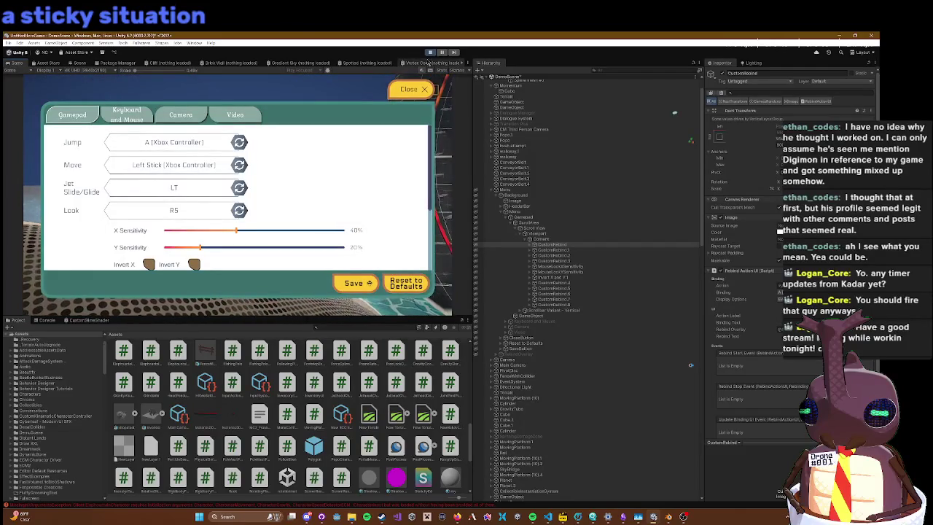
left_click(430, 52)
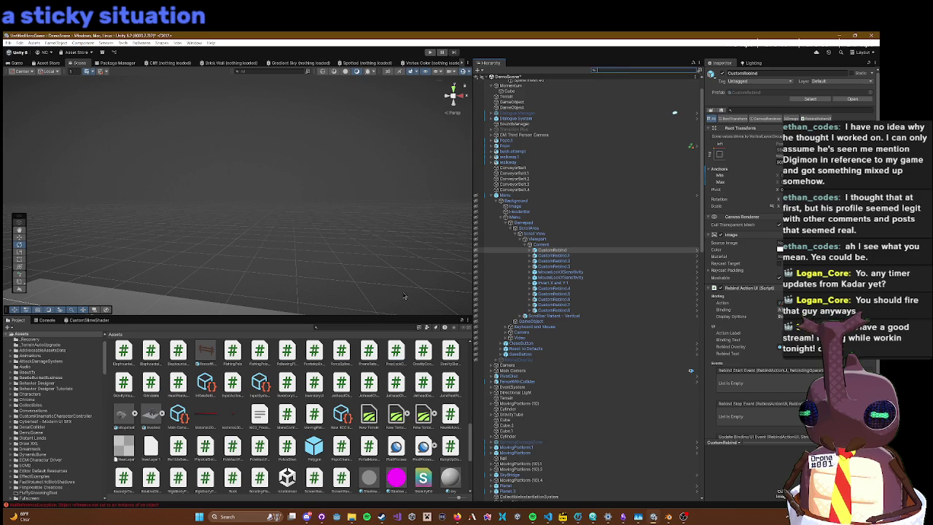
Step: Search the project for 'LedgeGrab' and open the LedgeGrabComputer script in the code editor
left_click(360, 329)
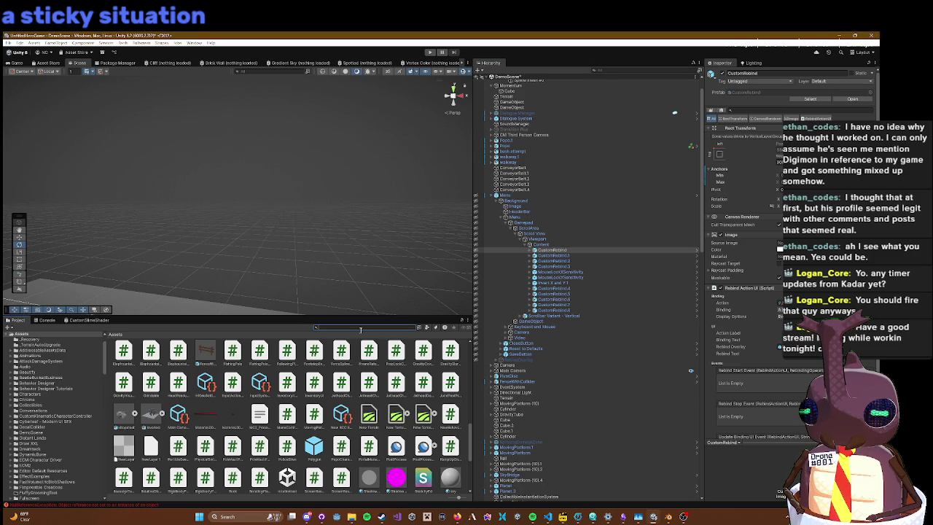
type("LedgeGrab")
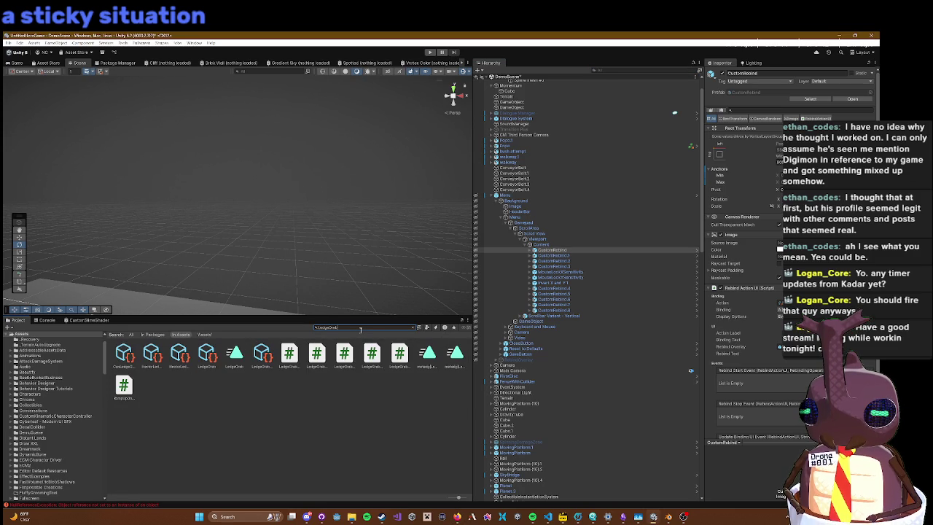
left_click(260, 355)
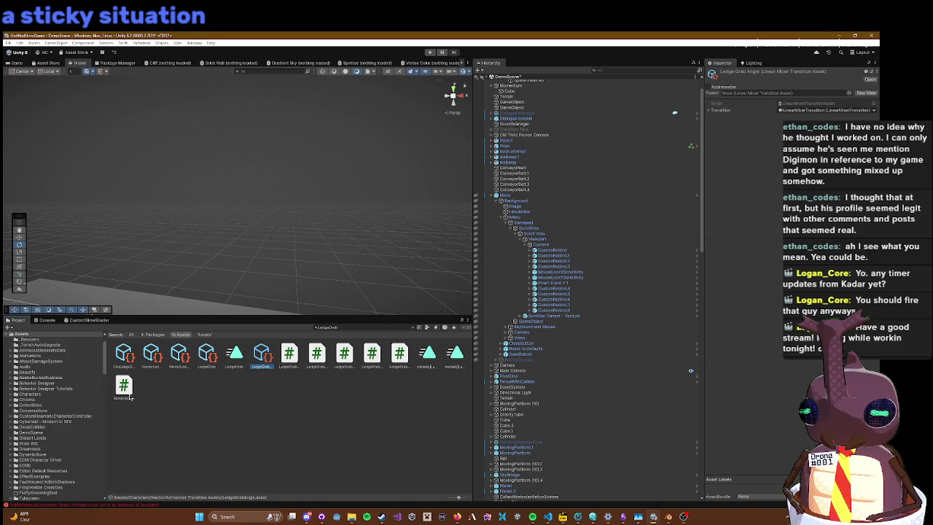
left_click(288, 357)
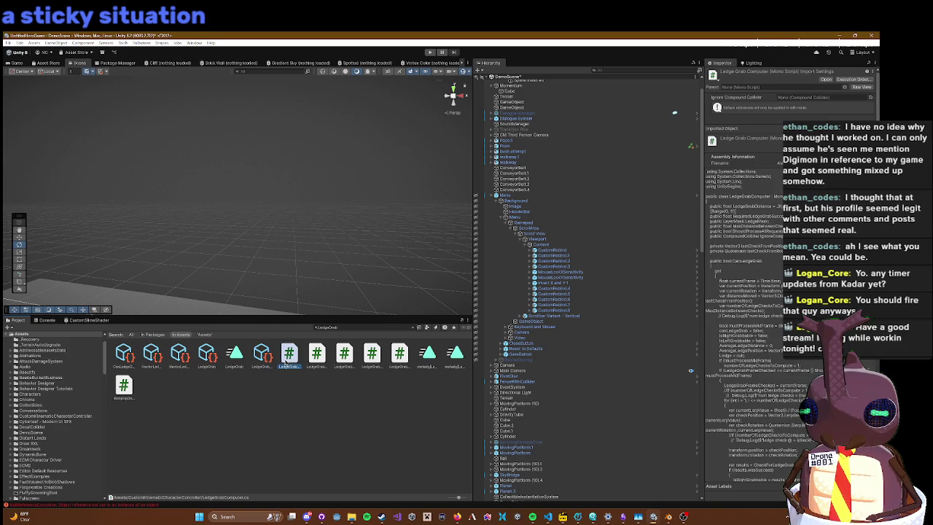
double_click(286, 359)
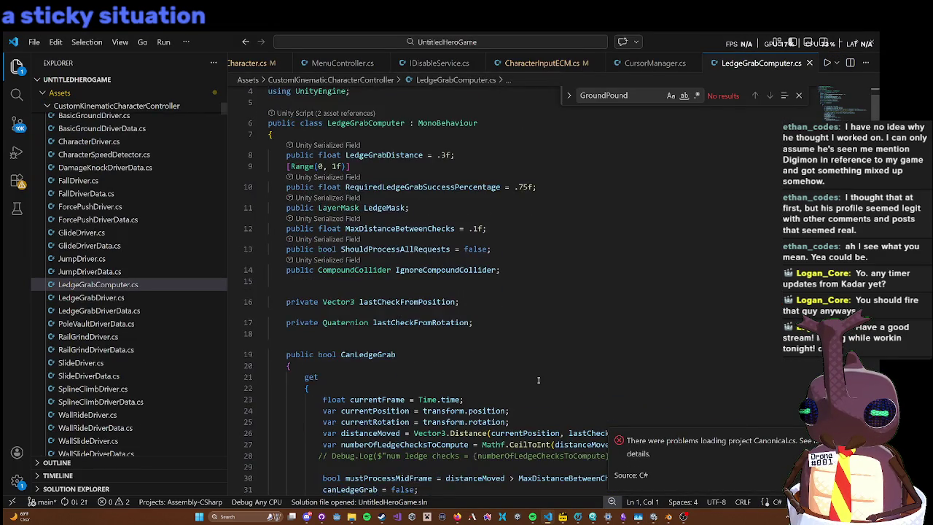
Step: Add QueryTriggerInteraction.Ignore to the SphereCast call after LedgeMask and save the file
scroll(538, 379, "down", 1)
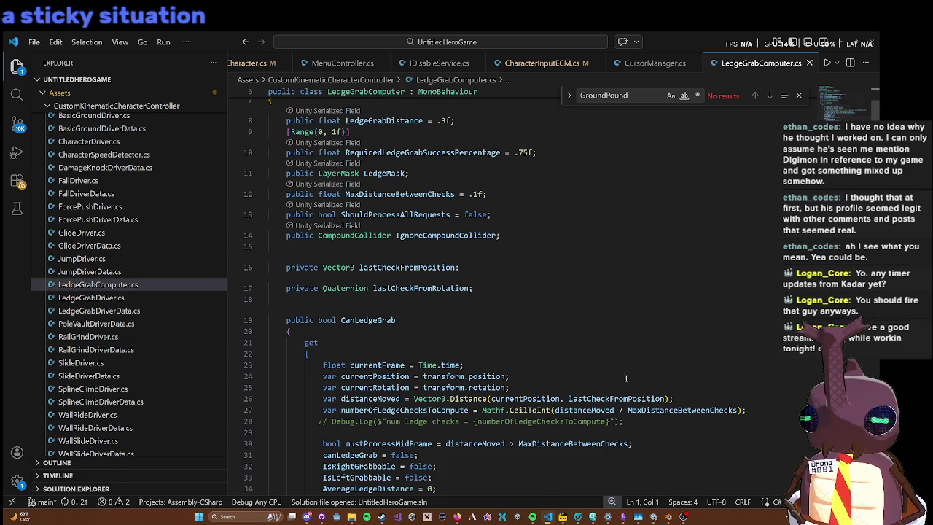
scroll(666, 377, "down", 6)
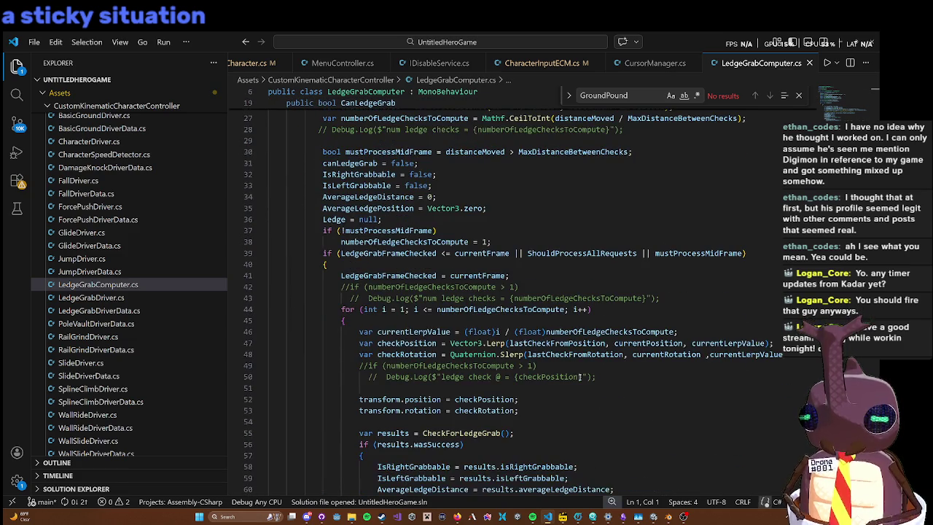
scroll(580, 377, "down", 9)
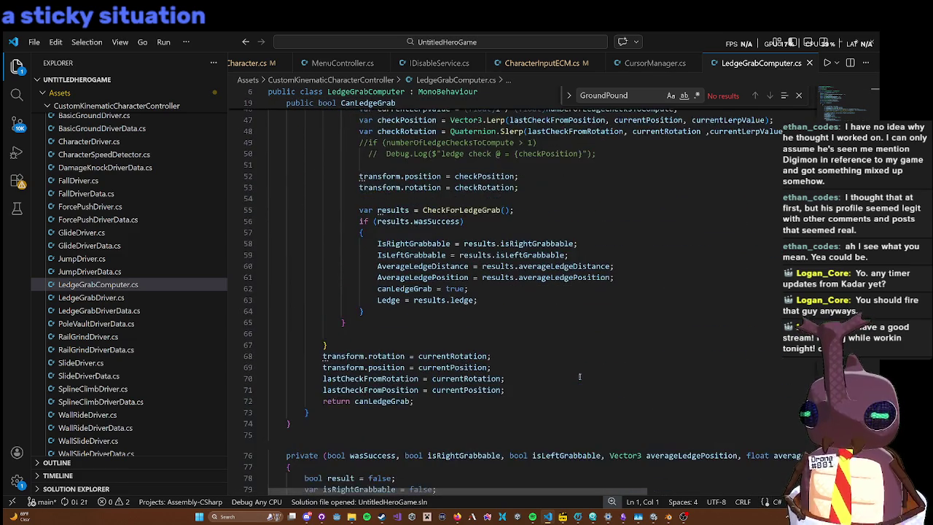
scroll(580, 377, "down", 7)
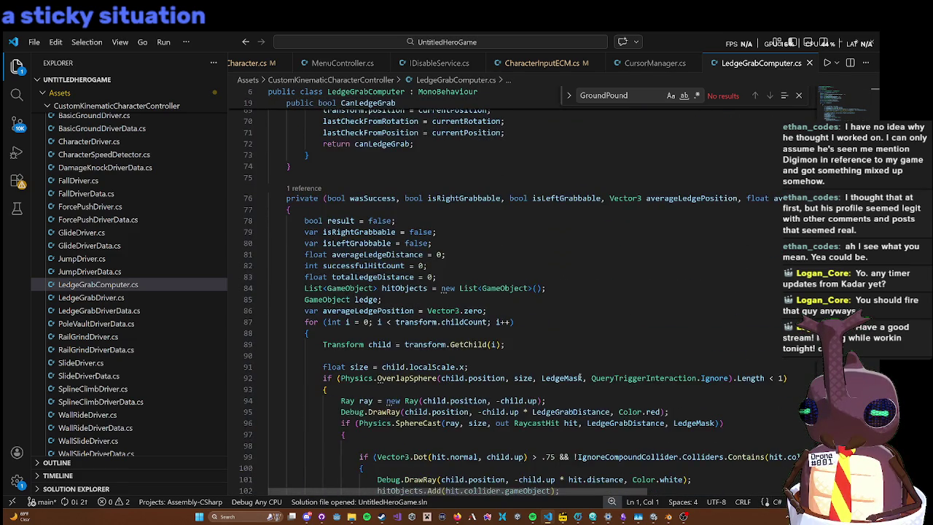
scroll(663, 297, "up", 1)
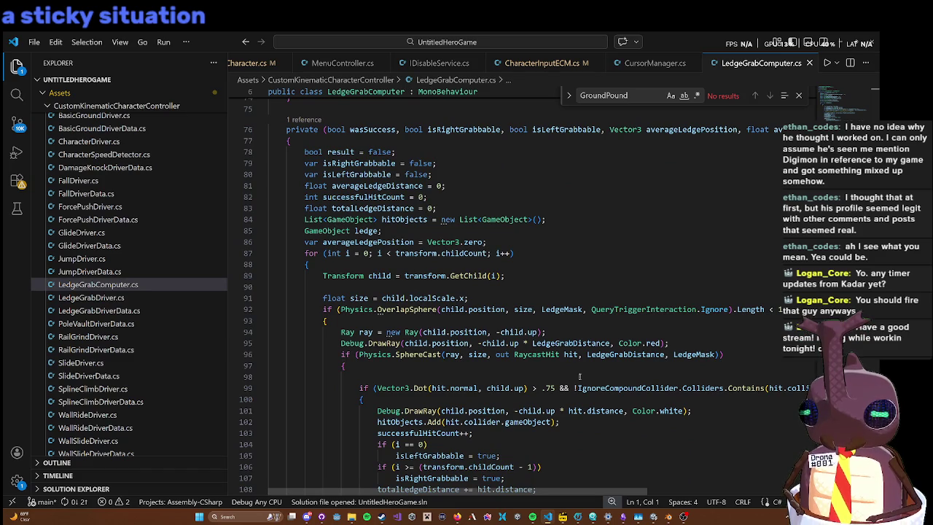
double_click(664, 309)
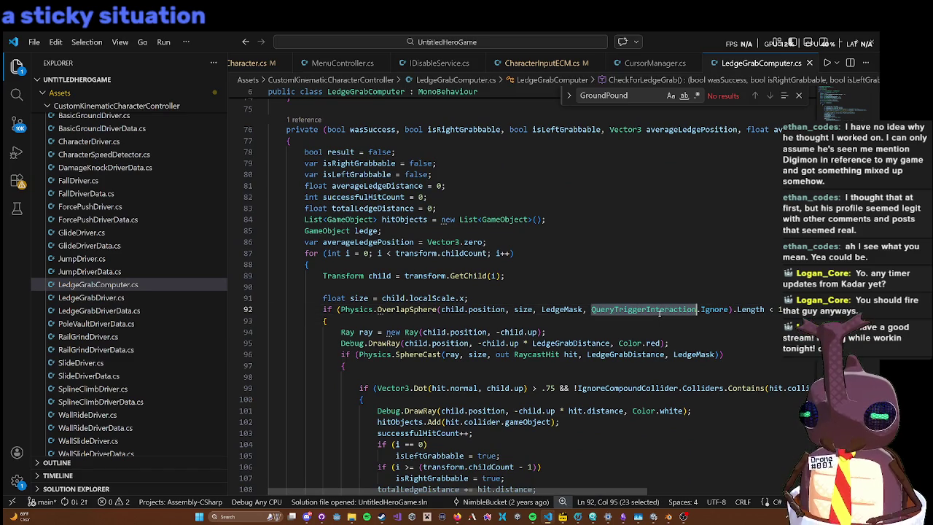
scroll(720, 312, "down", 2)
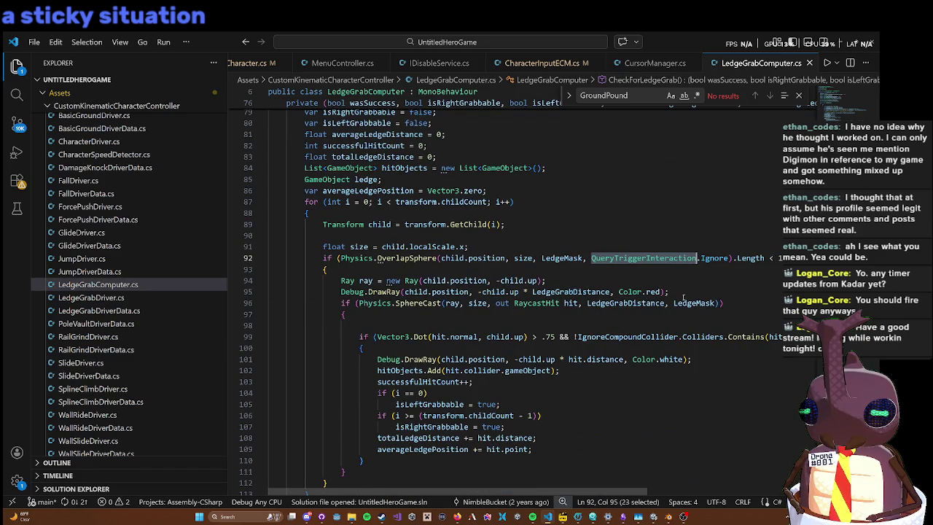
left_click(713, 303)
type(", ")
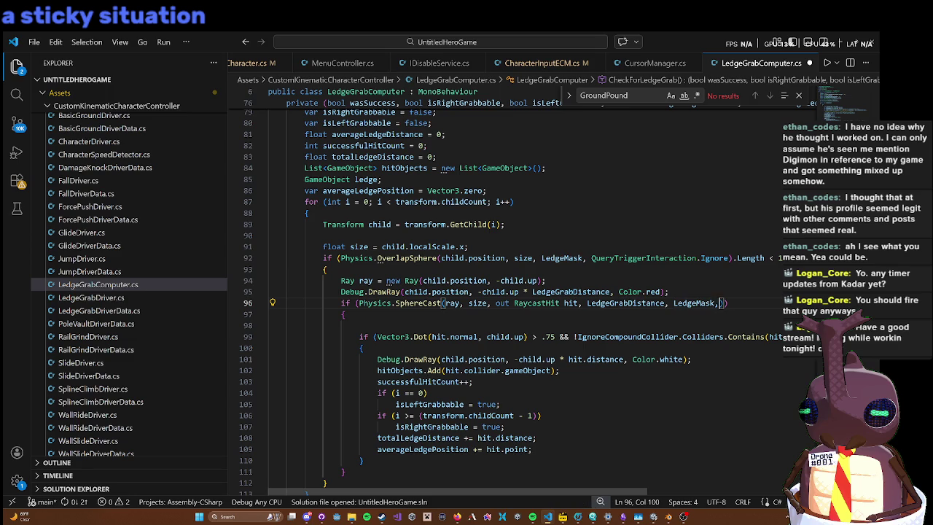
type("Query")
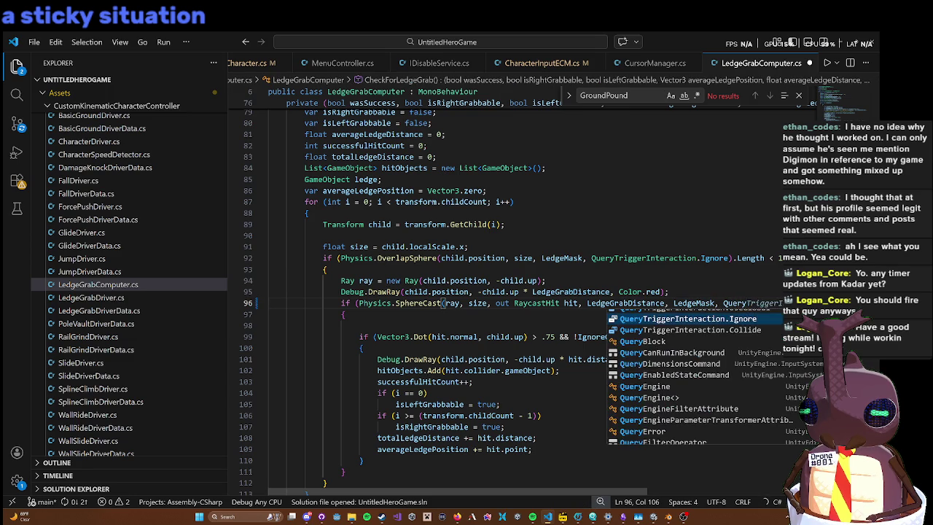
key("Tab")
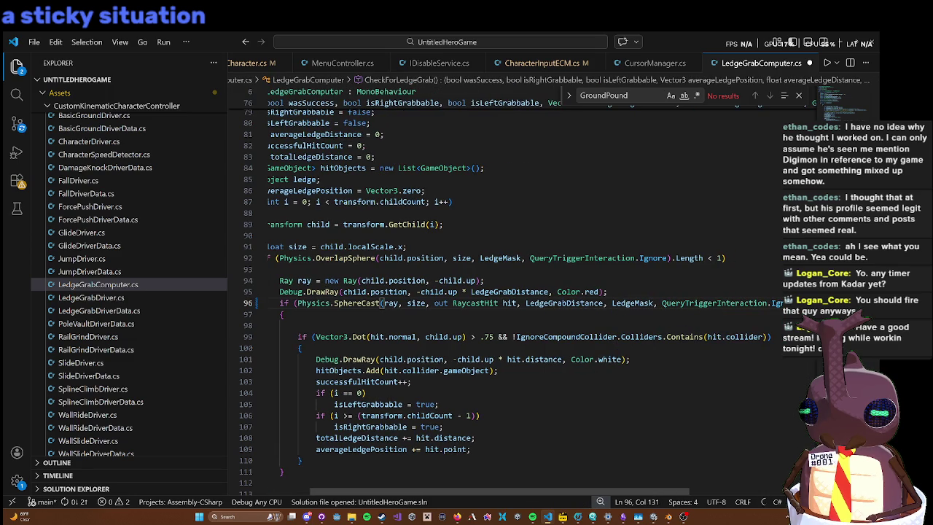
key("ctrl+s")
Step: Scroll through the rest of the script and minimize VS Code to return to Unity
scroll(660, 357, "down", 7)
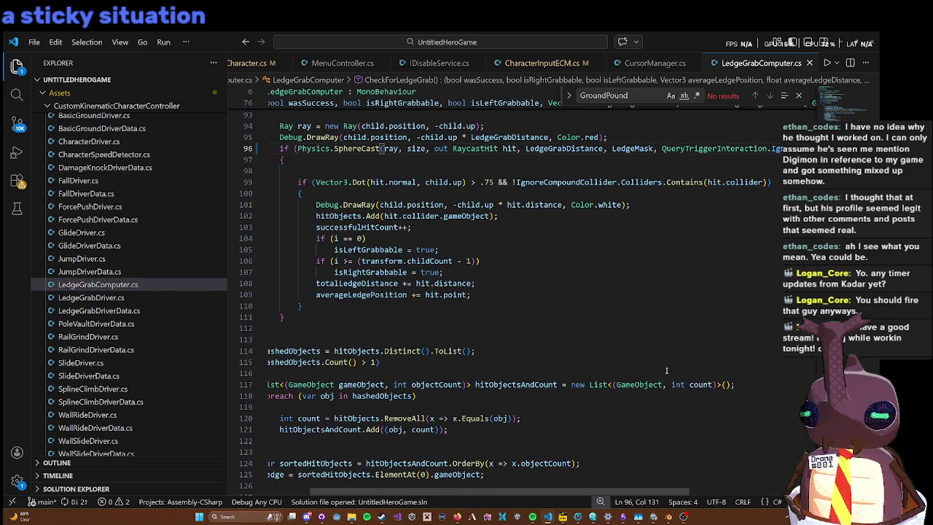
scroll(666, 371, "down", 9)
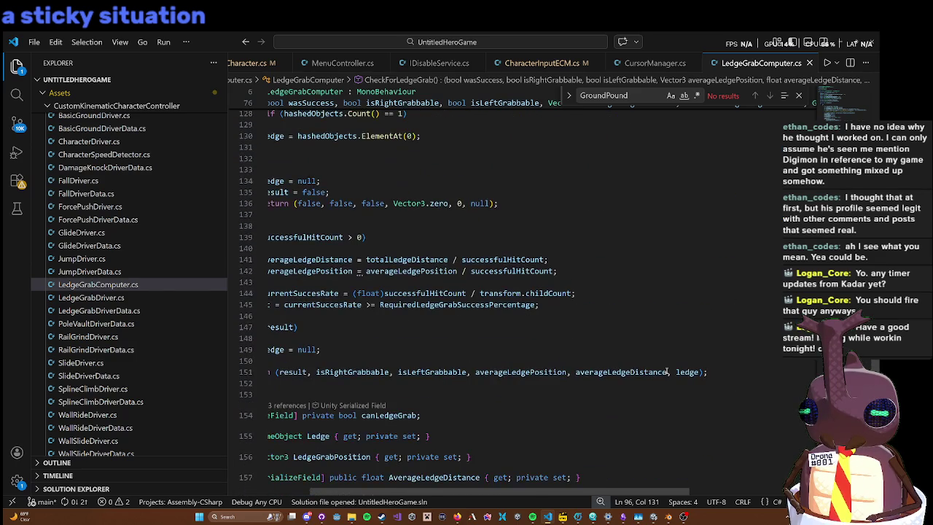
left_click_drag(604, 490, 562, 490)
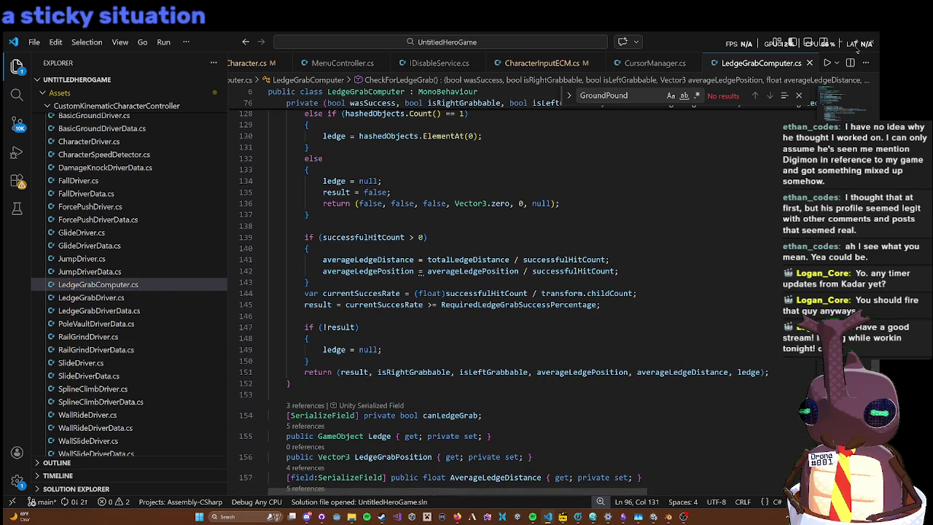
left_click(840, 44)
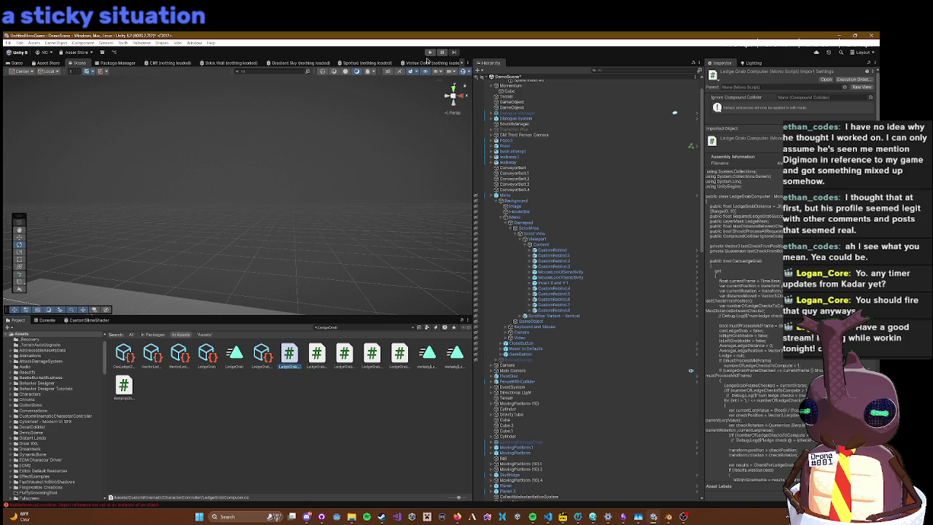
Step: Run the game, move the character over the green platform toward the water, then open settings
left_click(430, 52)
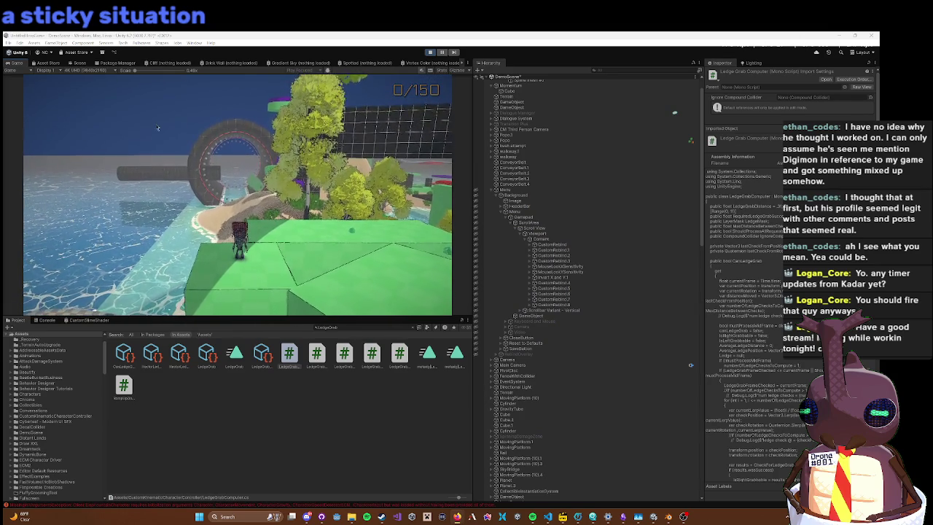
left_click(353, 146)
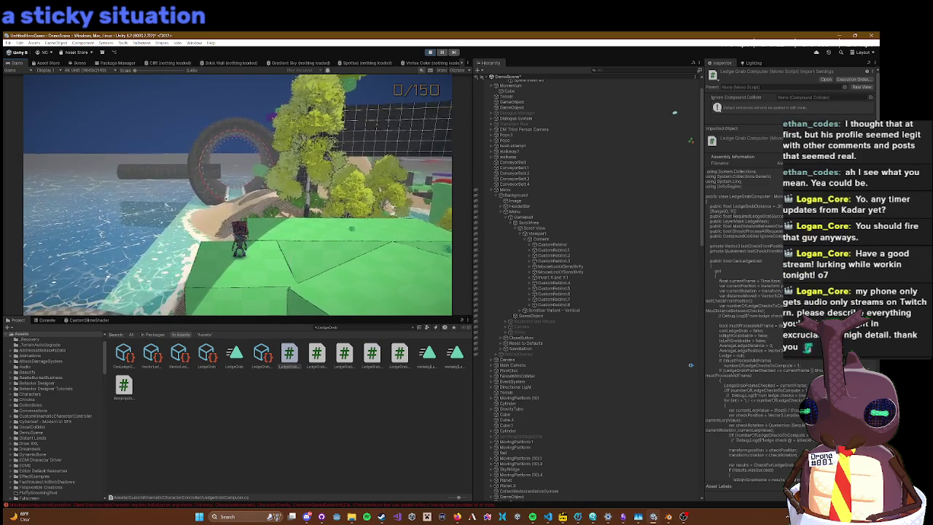
key("w")
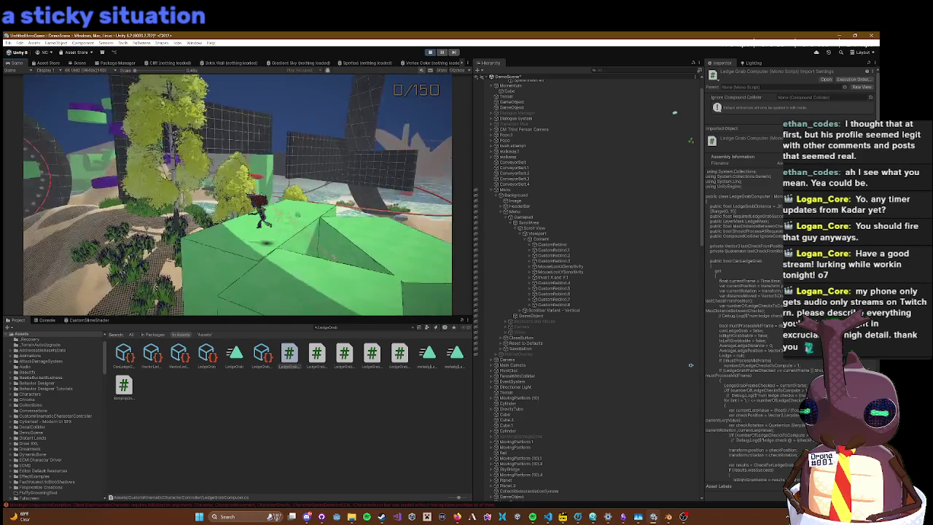
key("w")
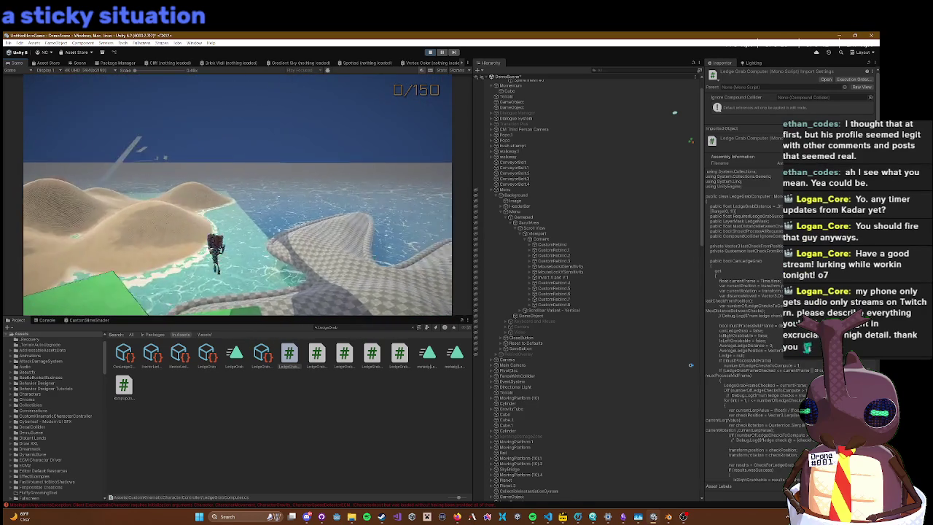
key("w")
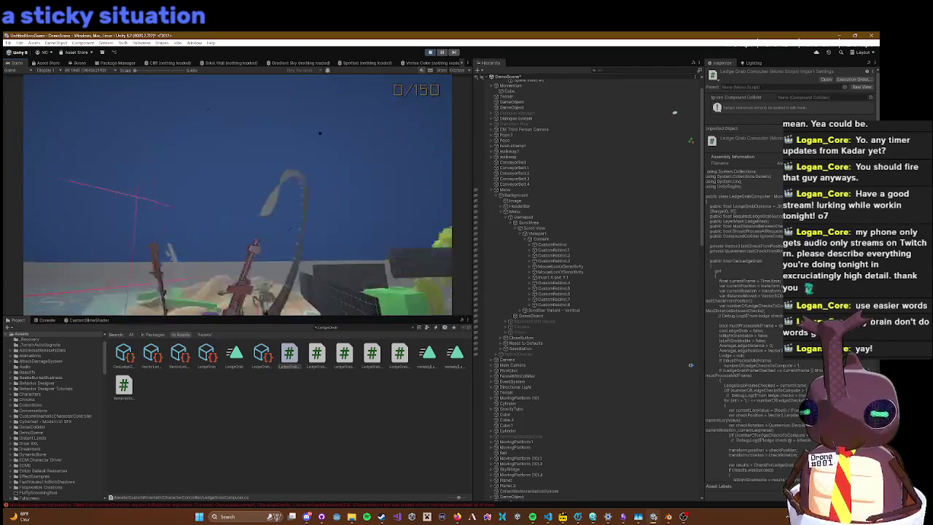
key("Escape")
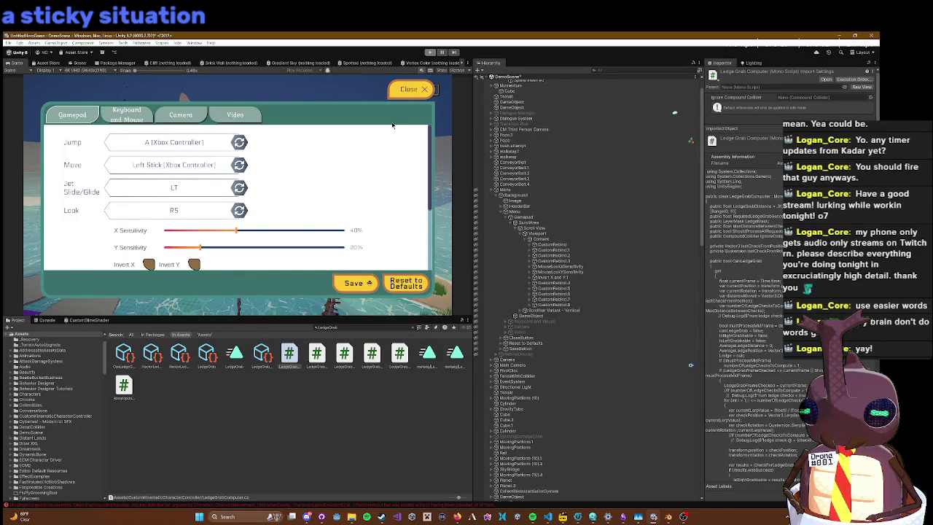
Step: Restart play mode and toggle the in-game settings menu open and closed with Escape
key("ctrl+p")
left_click(429, 52)
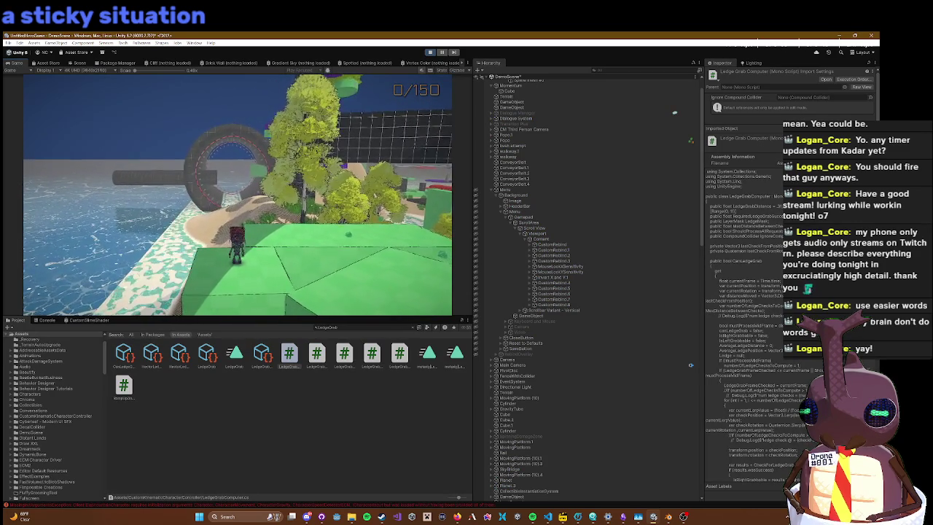
key("Escape")
key("Escape")
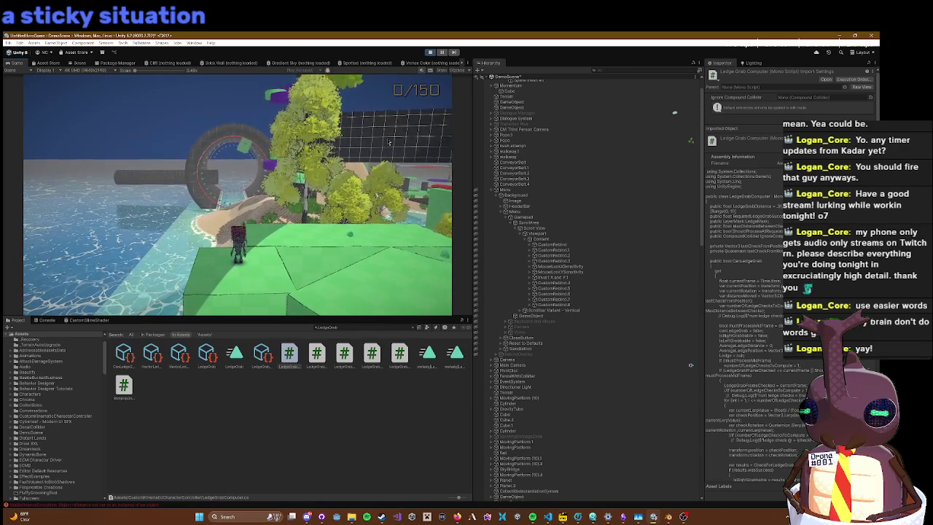
key("Escape")
key("Escape")
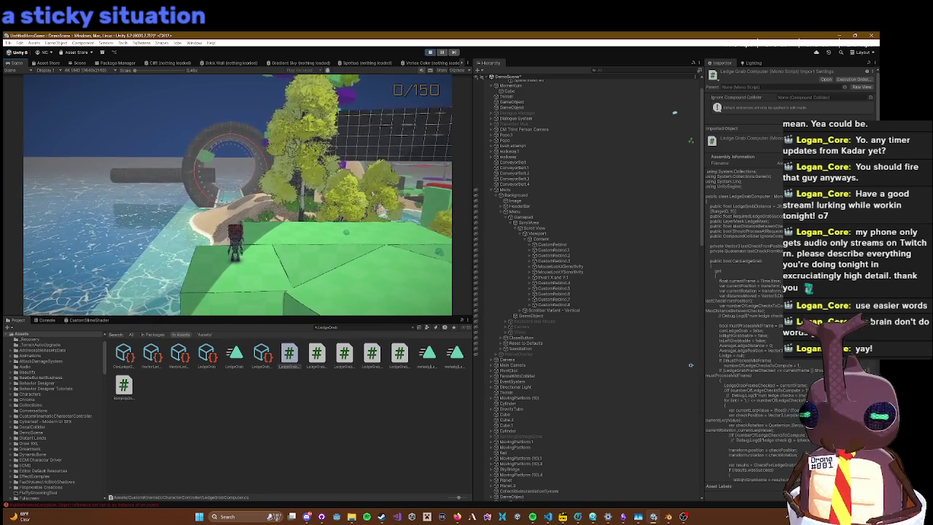
key("Escape")
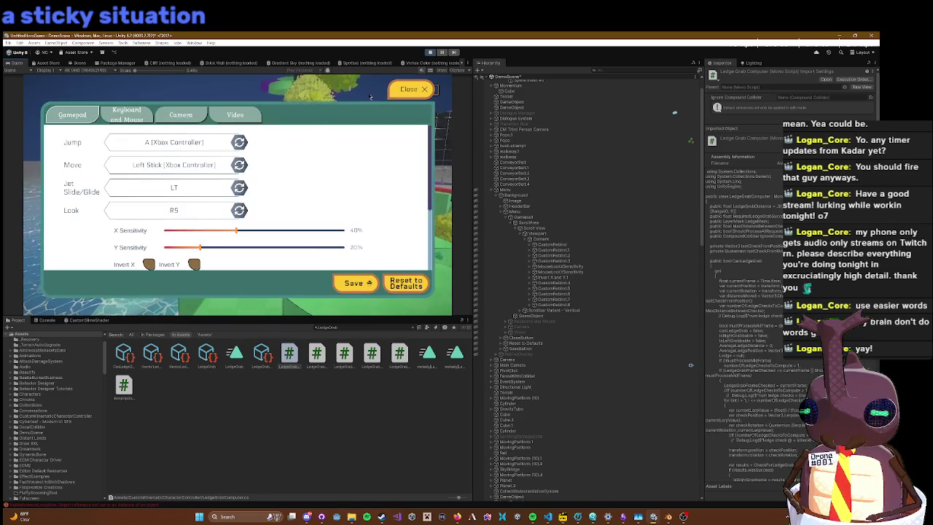
key("Escape")
key("Escape")
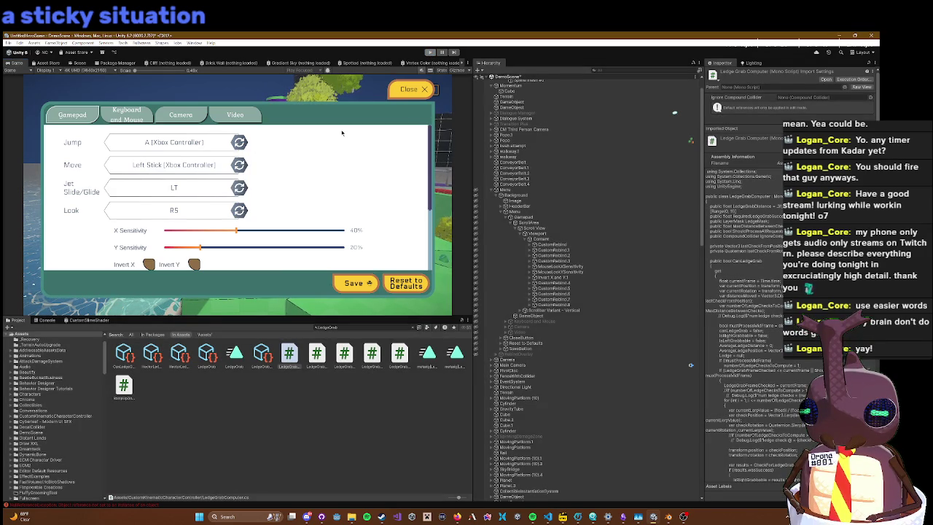
Step: Leave play mode with Ctrl+P, returning to the editable DemoScene
key("ctrl+p")
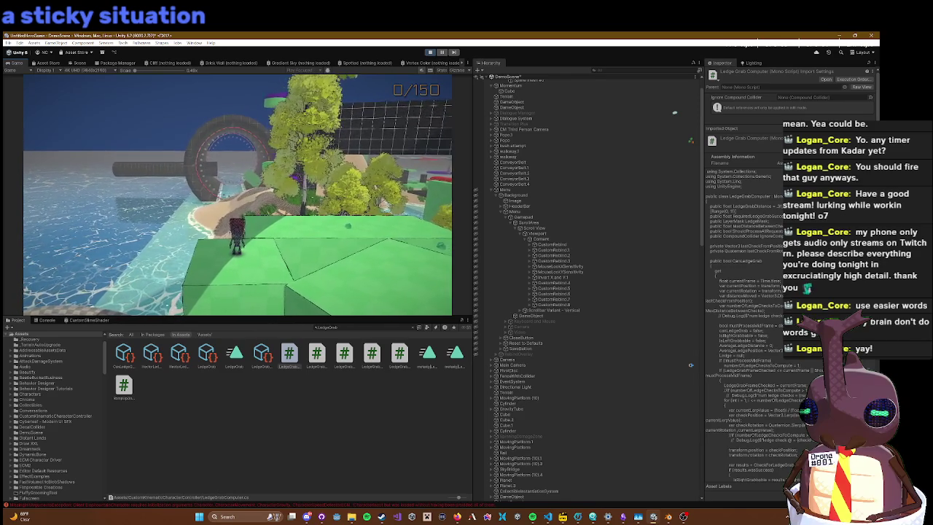
key("Escape")
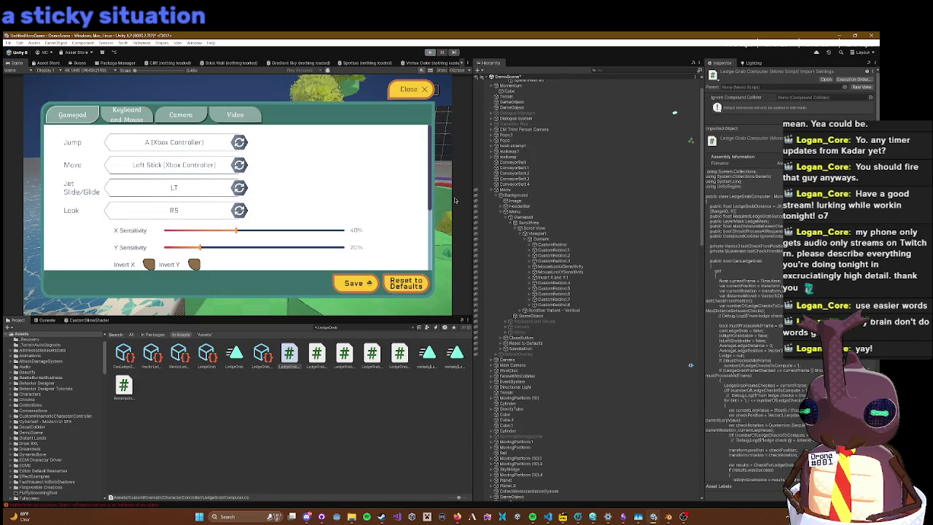
key("ctrl+p")
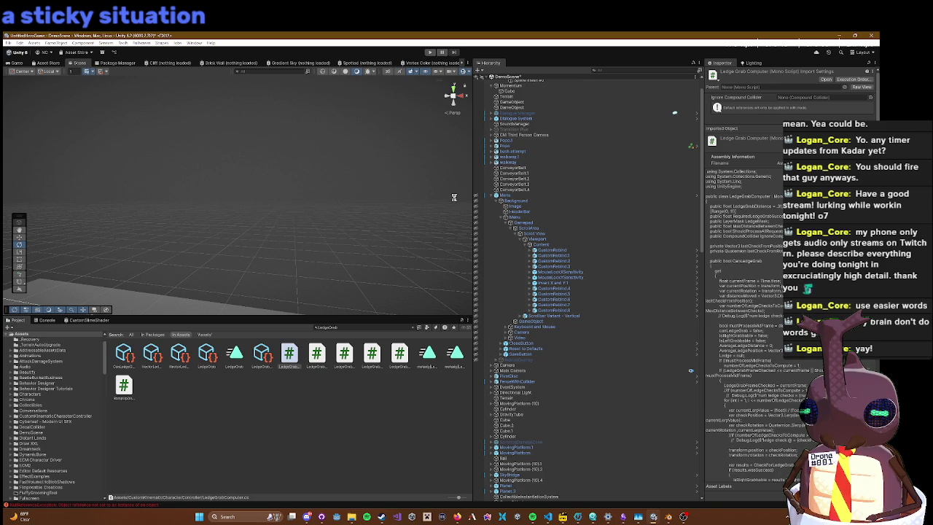
Step: Reimport the LedgeGrabComputer script, orbit the Scene view, and start play mode again
right_click(291, 352)
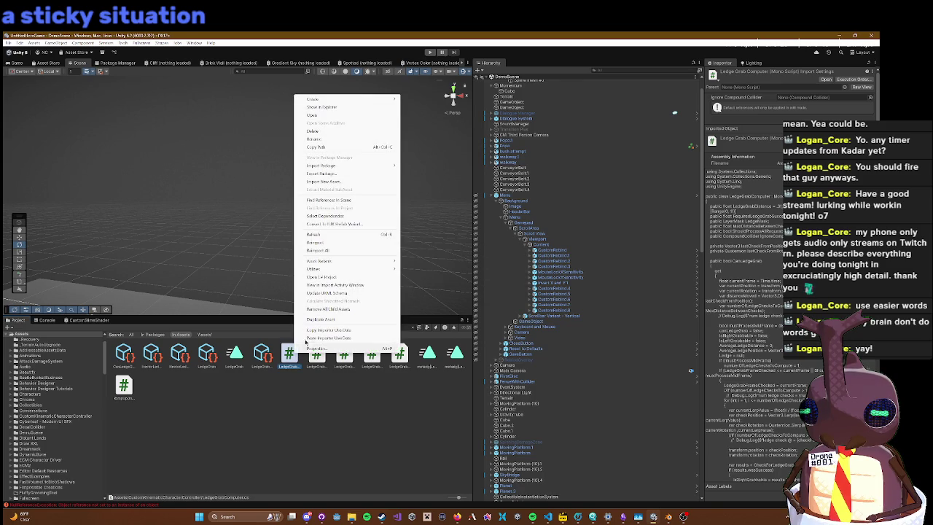
left_click(321, 242)
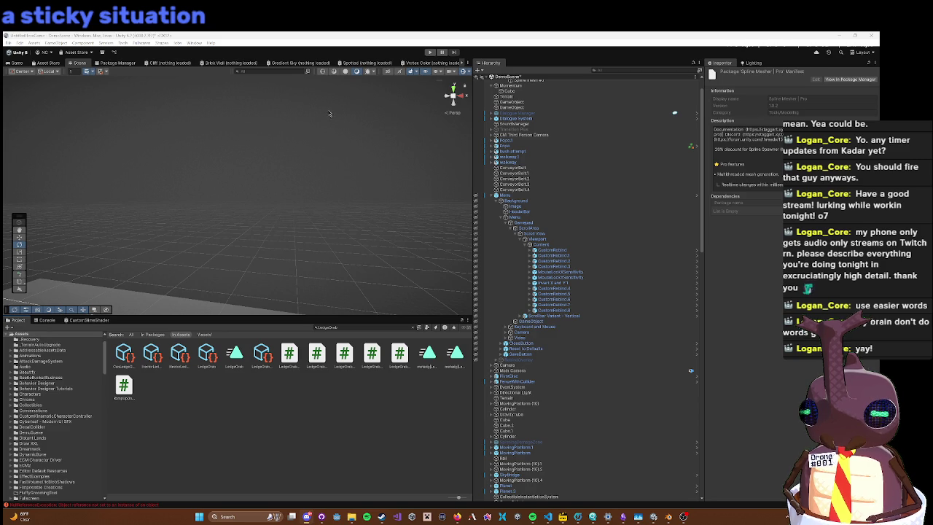
left_click_drag(350, 146, 383, 178)
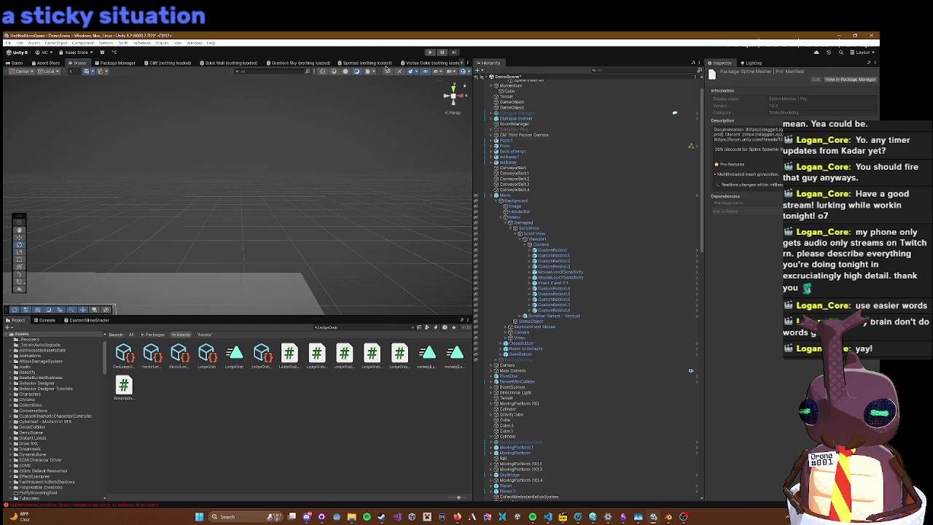
right_click(414, 121)
left_click(187, 35)
left_click(429, 52)
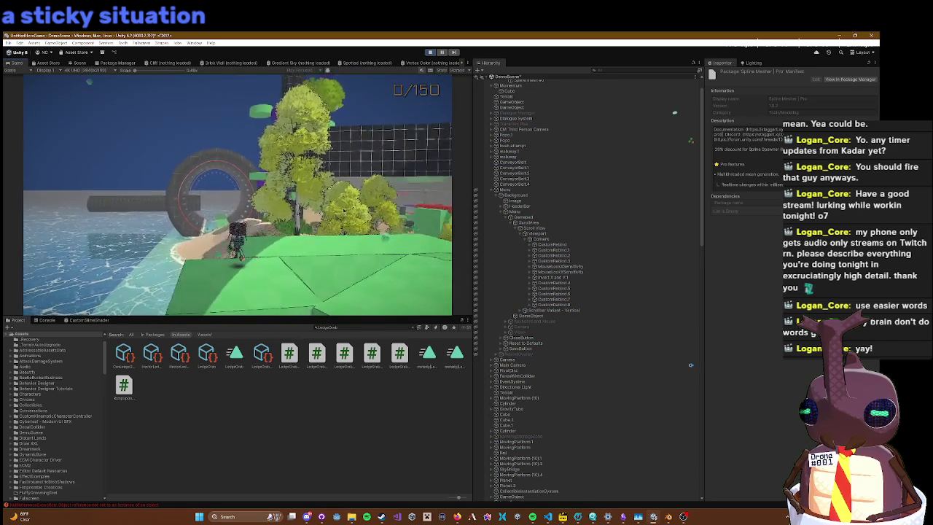
key("w")
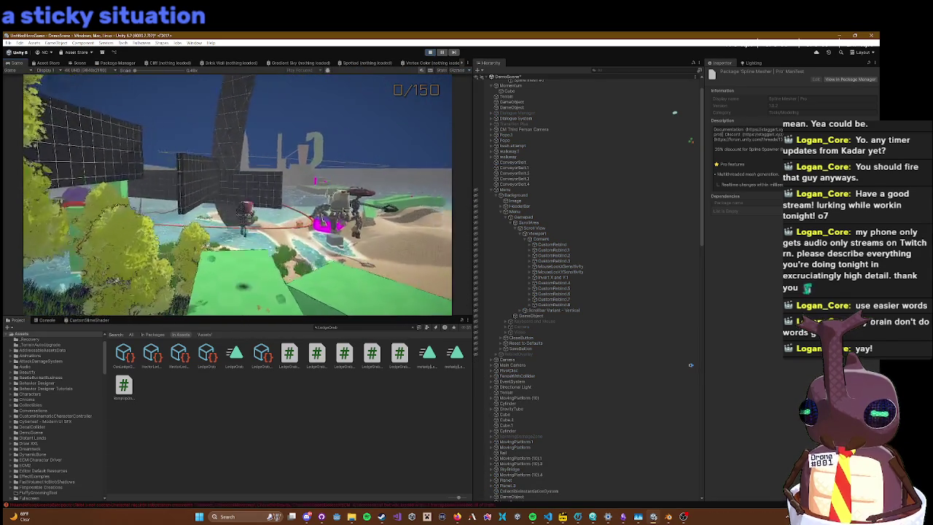
key("w")
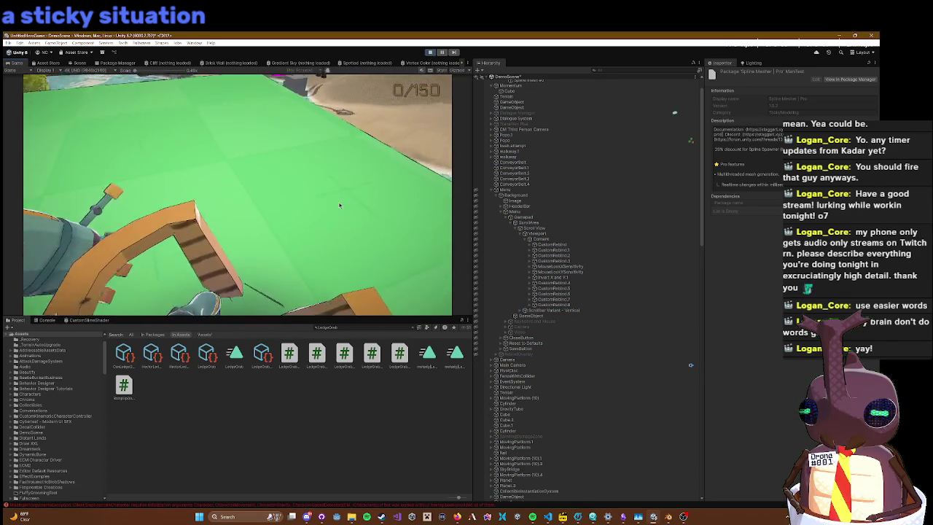
key("w")
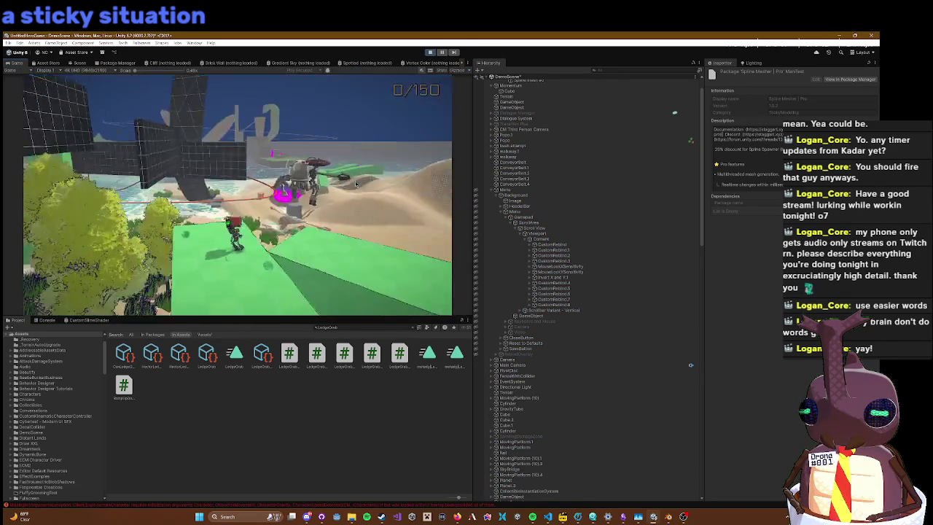
key("s")
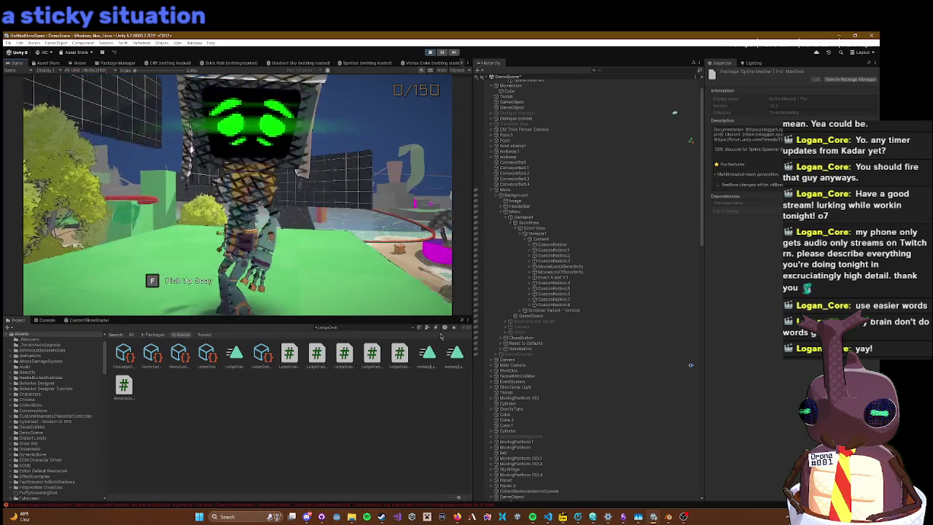
key("w")
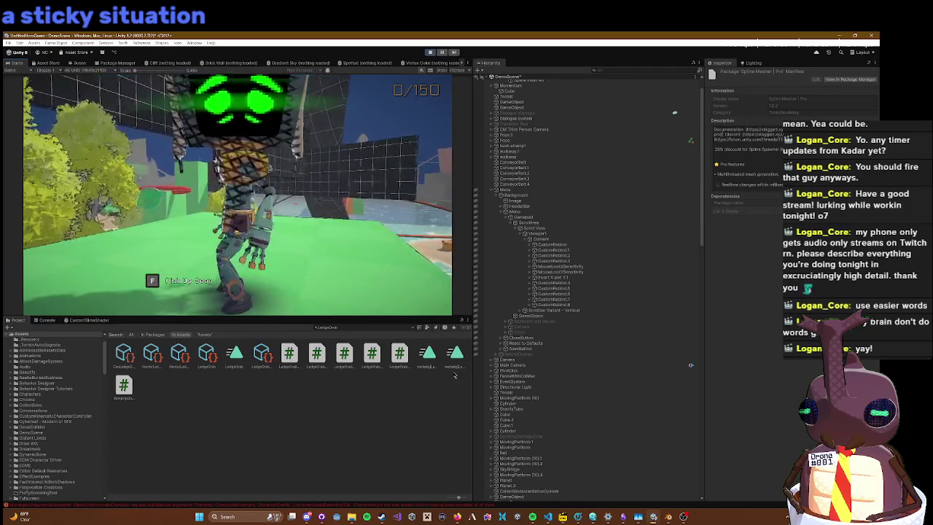
left_click(430, 52)
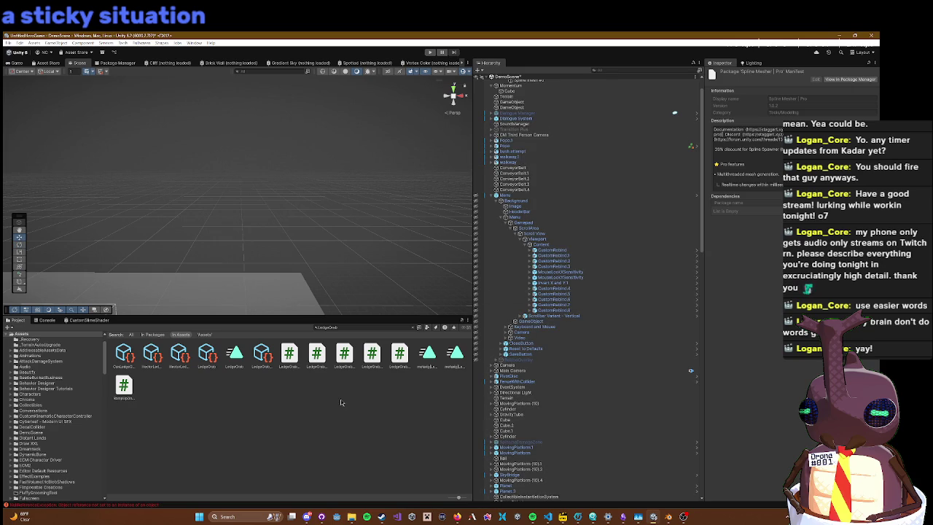
Step: Select Gloop.12 in the Hierarchy and open the Gloop prefab in Prefab Mode
scroll(589, 406, "down", 10)
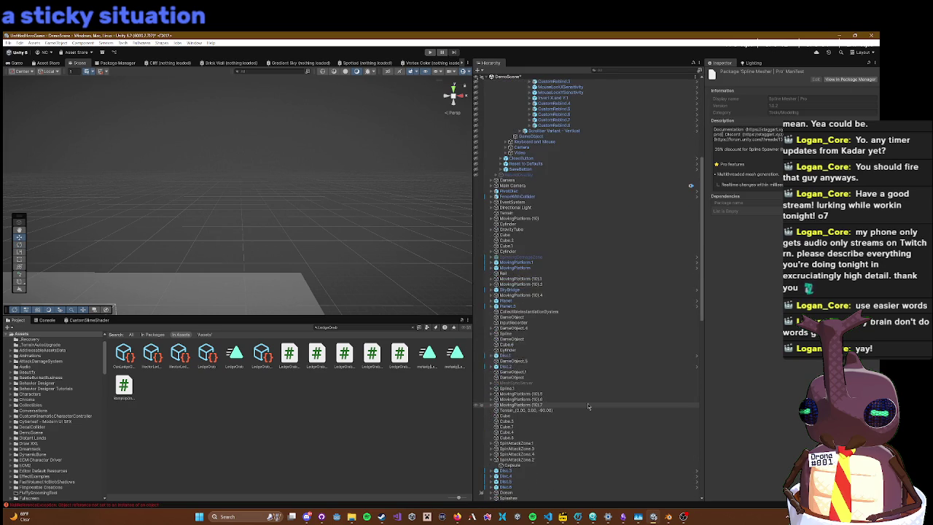
scroll(589, 406, "down", 15)
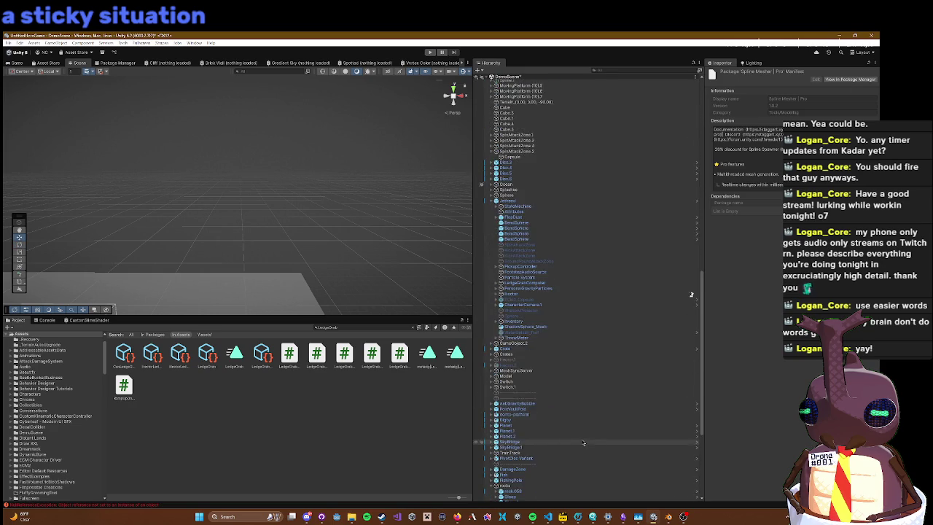
left_click(579, 439)
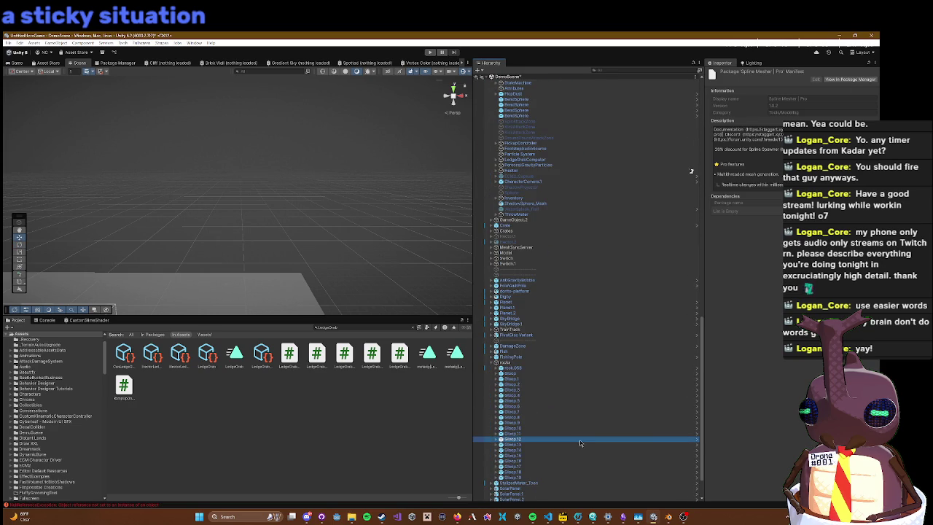
left_click(697, 440)
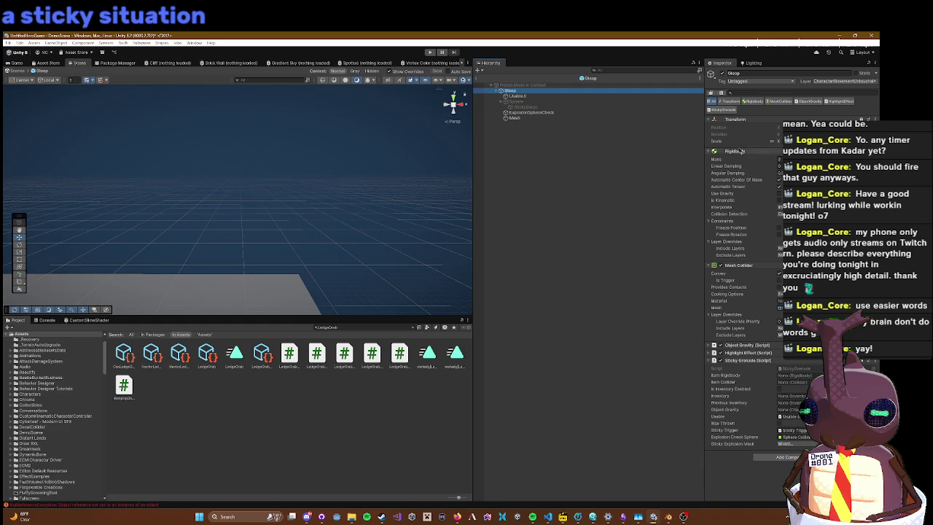
Step: Set the Gloop prefab root's layer to Interactable and answer the Change Layer prompt
left_click(830, 81)
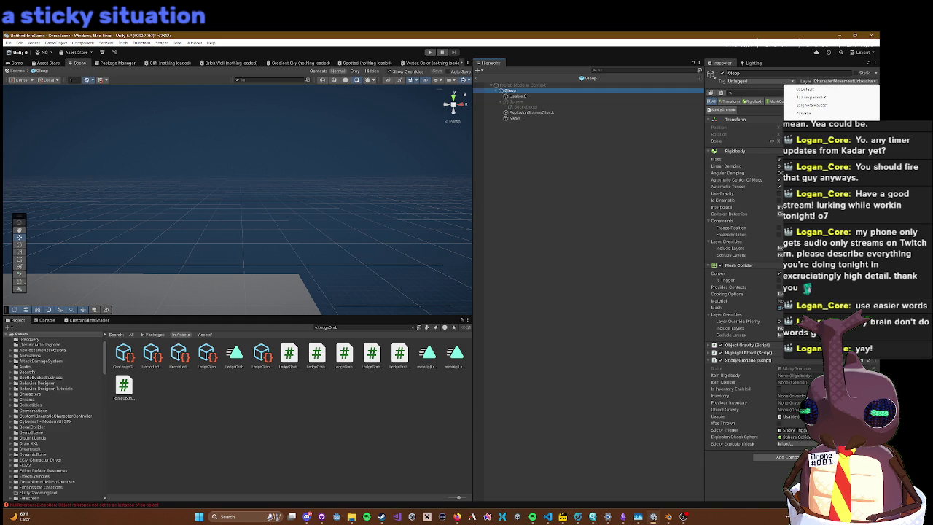
left_click(809, 131)
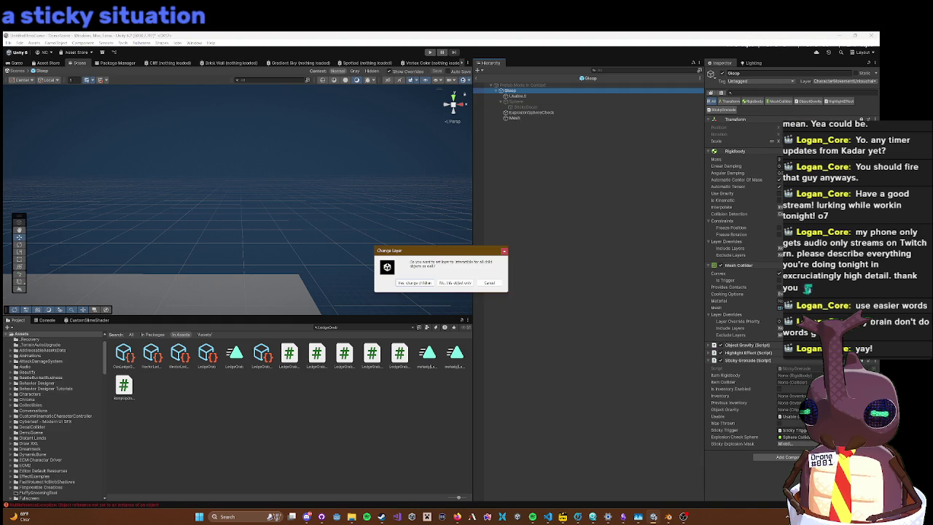
left_click(472, 285)
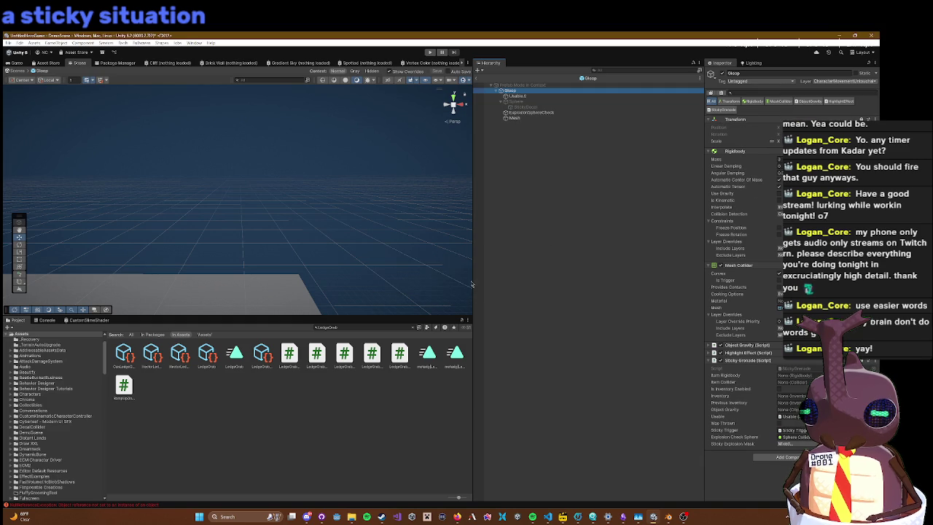
Step: Put ExplosionSphereCheck on the Interactable layer, then inspect Mesh and frame the sphere
left_click(532, 113)
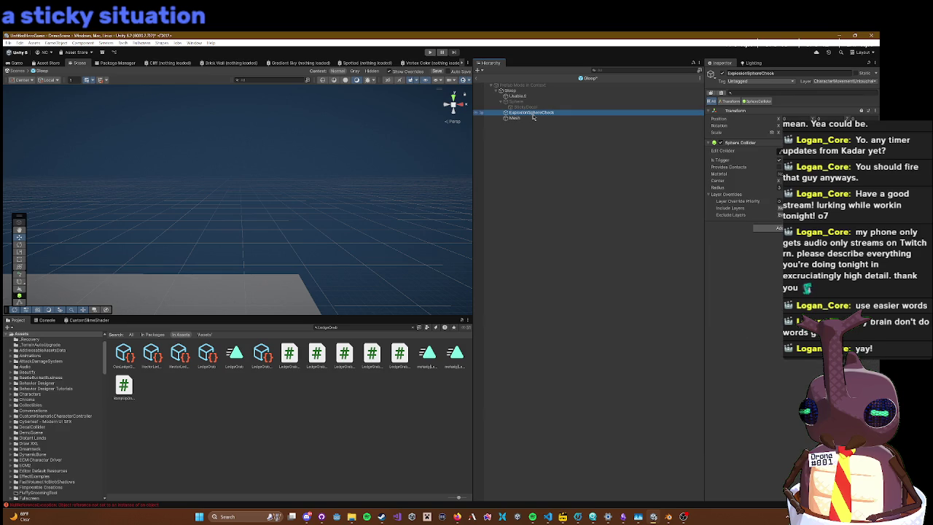
left_click(830, 80)
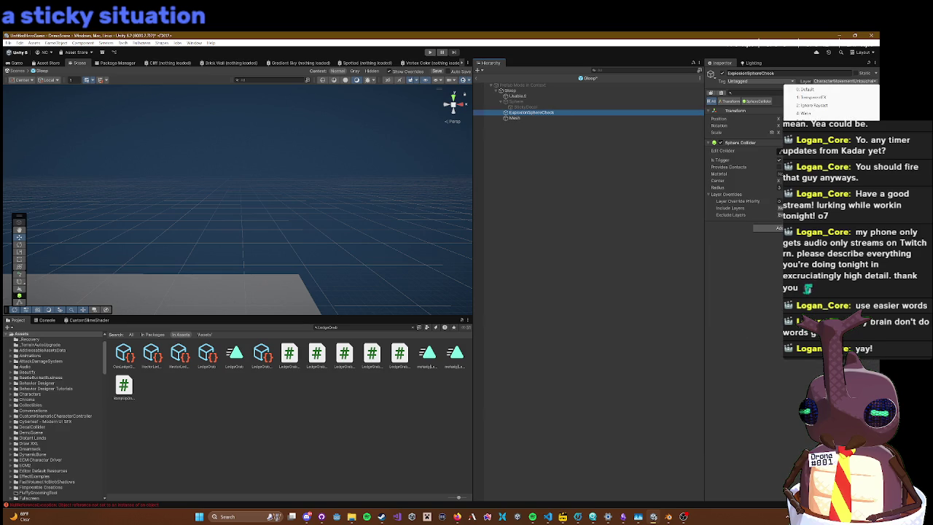
left_click(809, 131)
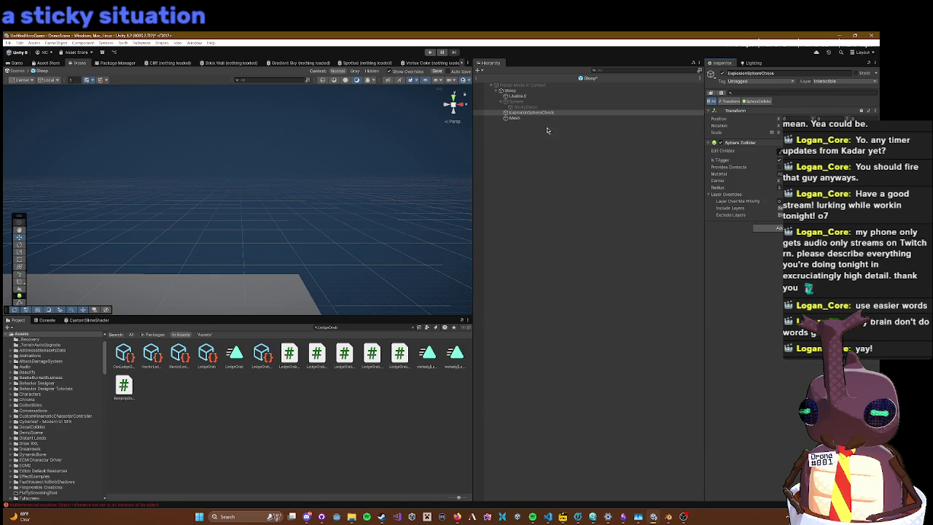
left_click(514, 118)
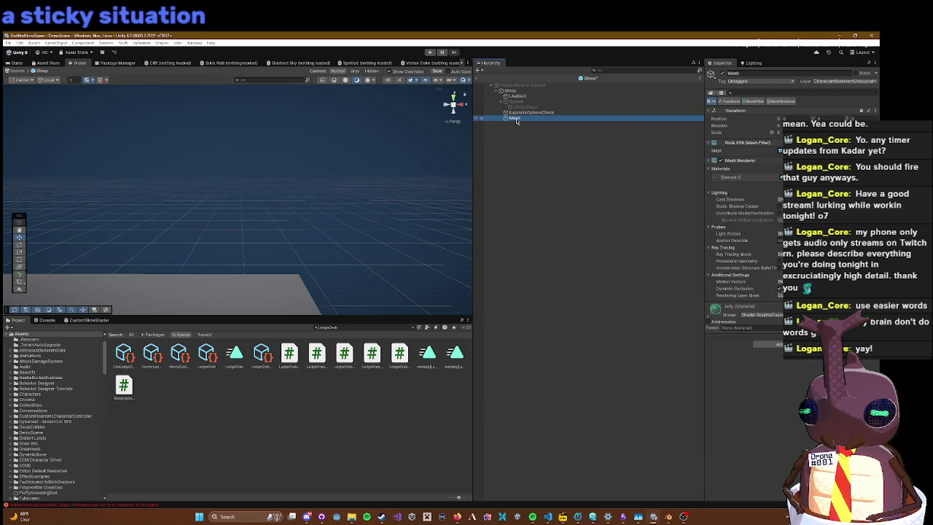
double_click(528, 112)
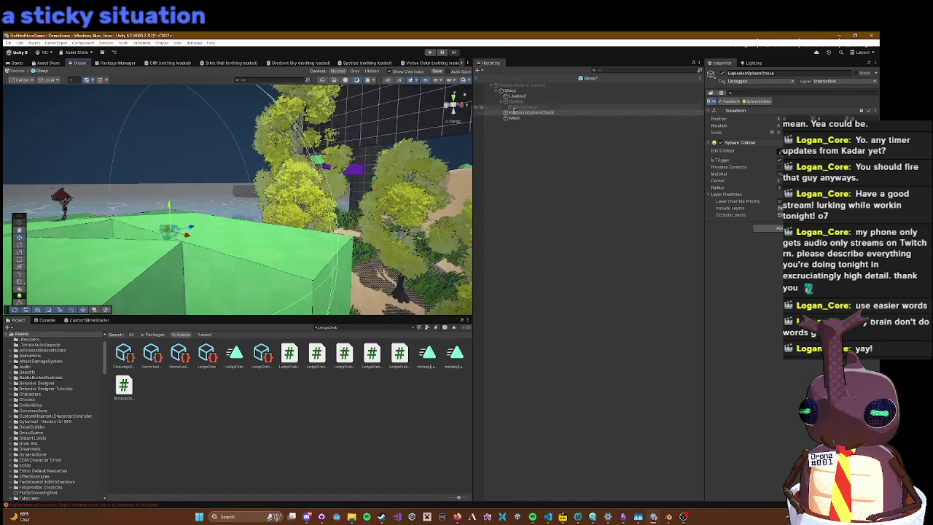
Step: Select the Gloop root, bring its collider into view, and start play mode
left_click(552, 92)
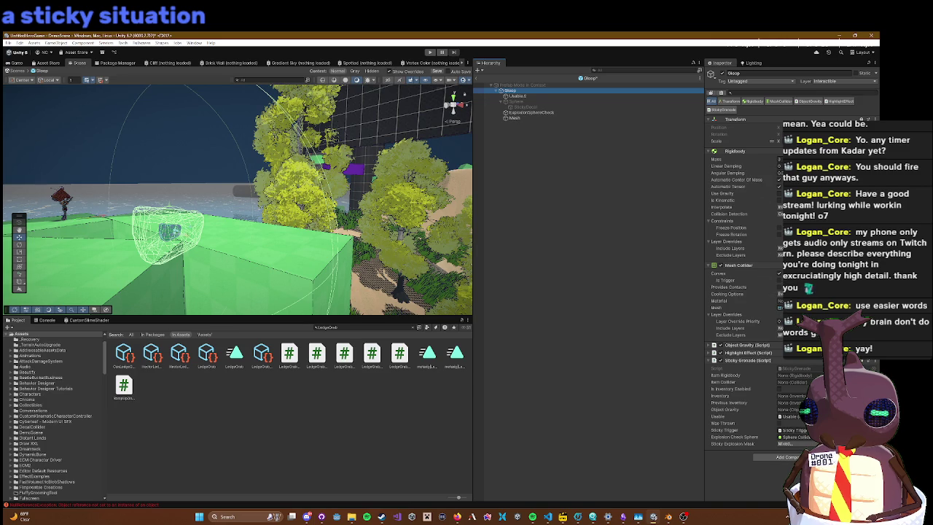
mouse_move(306, 219)
left_mouse_down()
mouse_move(276, 188)
mouse_move(260, 198)
left_mouse_up()
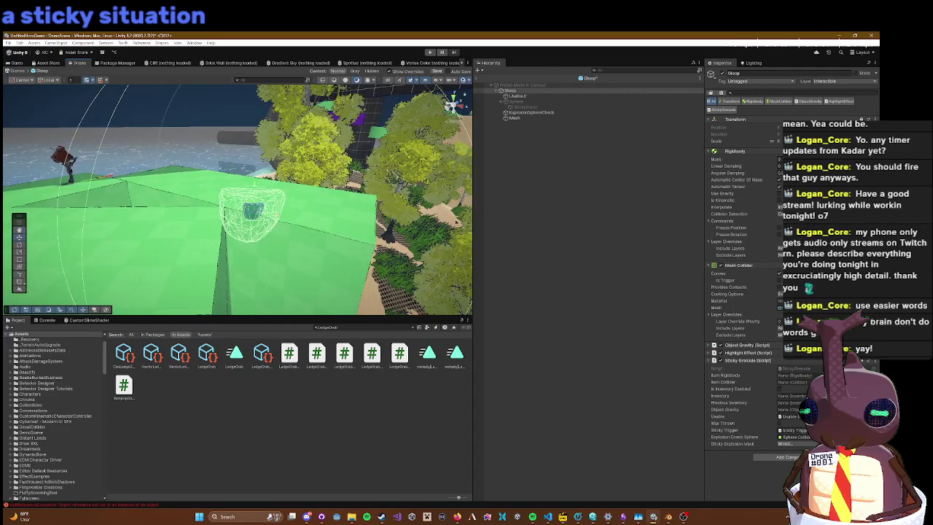
mouse_move(714, 296)
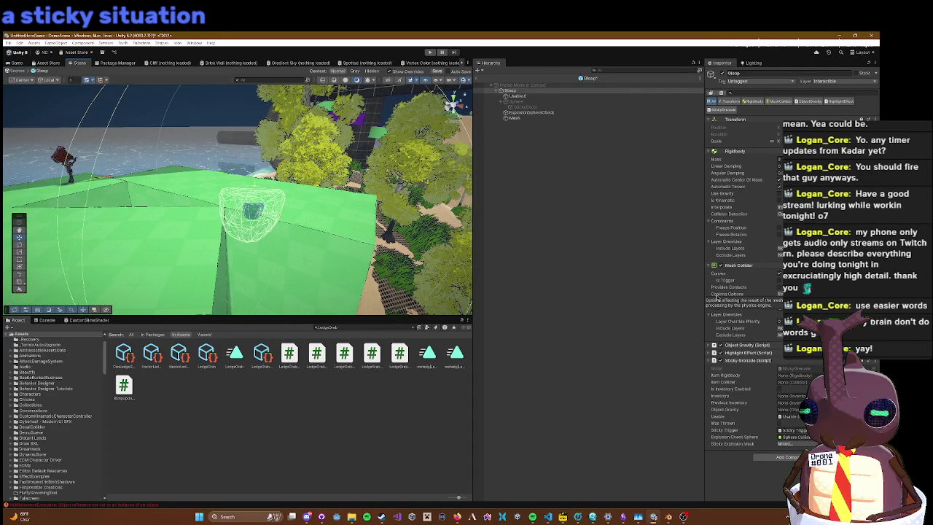
left_click(430, 52)
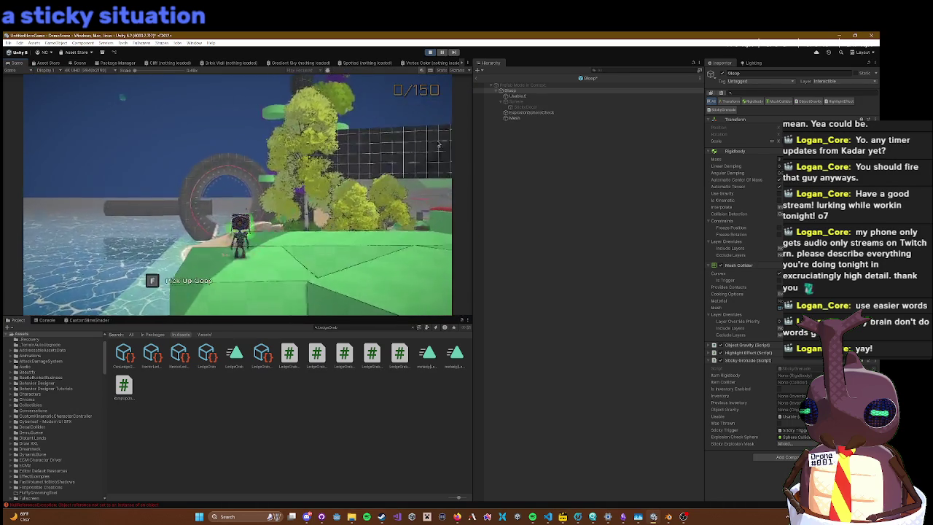
Step: Walk the character forward with W toward the Gloop pickup, then stop the game
key("w")
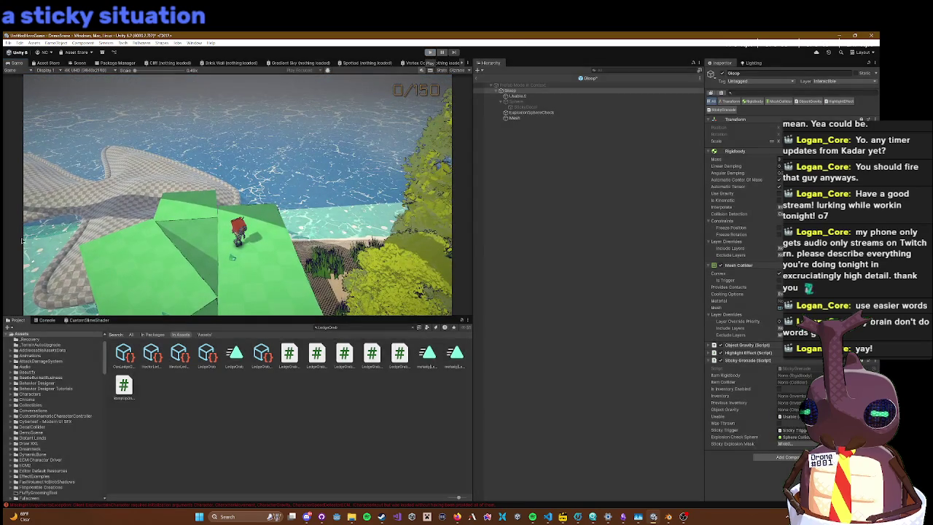
left_click(430, 52)
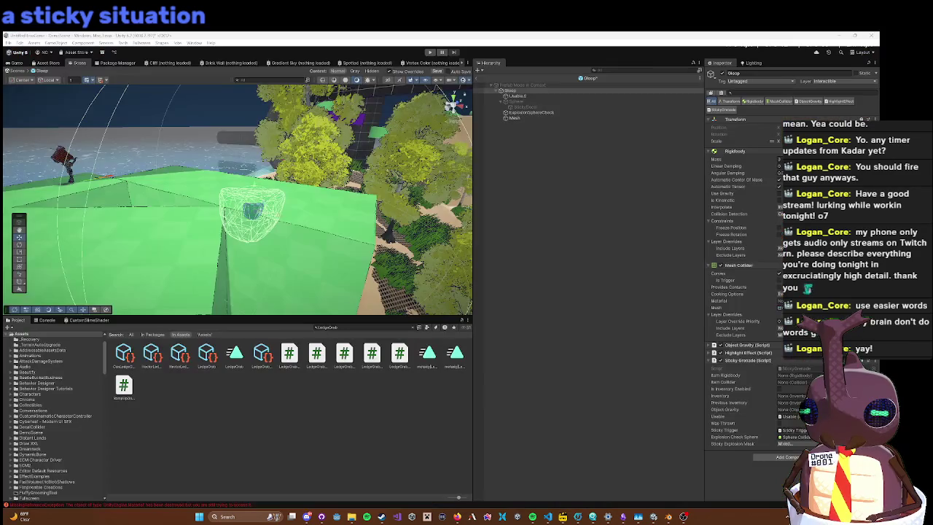
Step: Bring up and dismiss the scene object's context menu twice
right_click(340, 156)
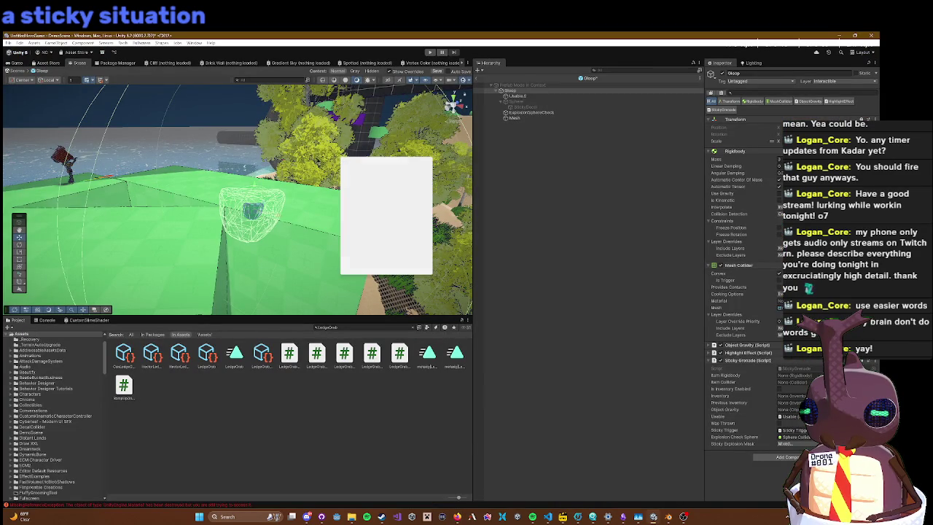
key("Escape")
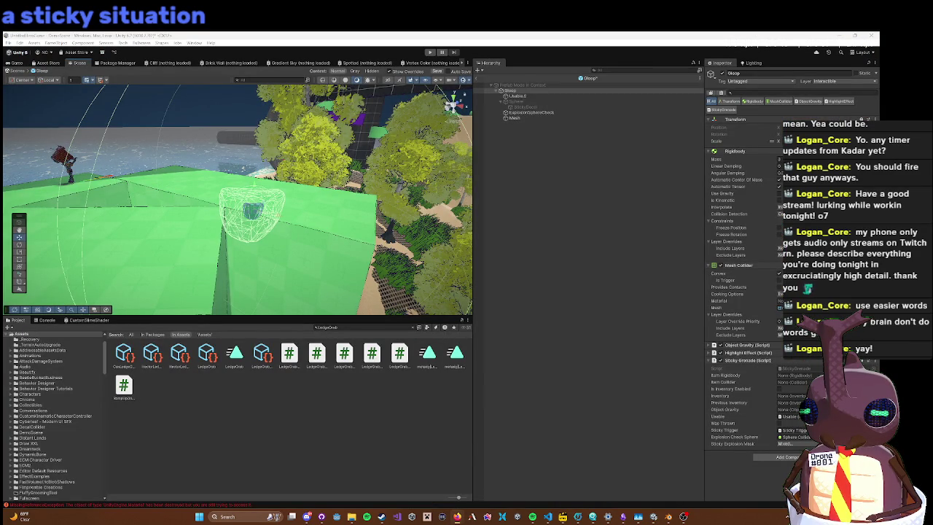
right_click(223, 186)
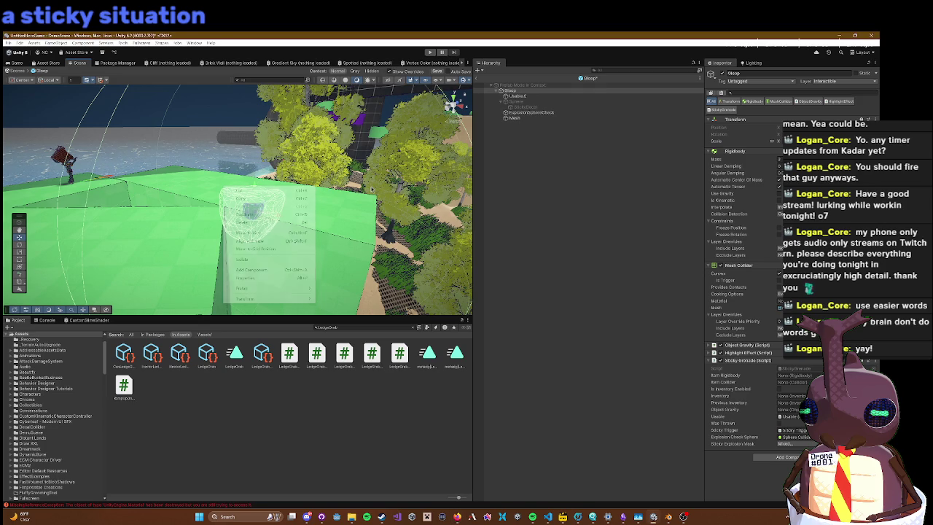
left_click(374, 189)
scroll(373, 190, "down", 3)
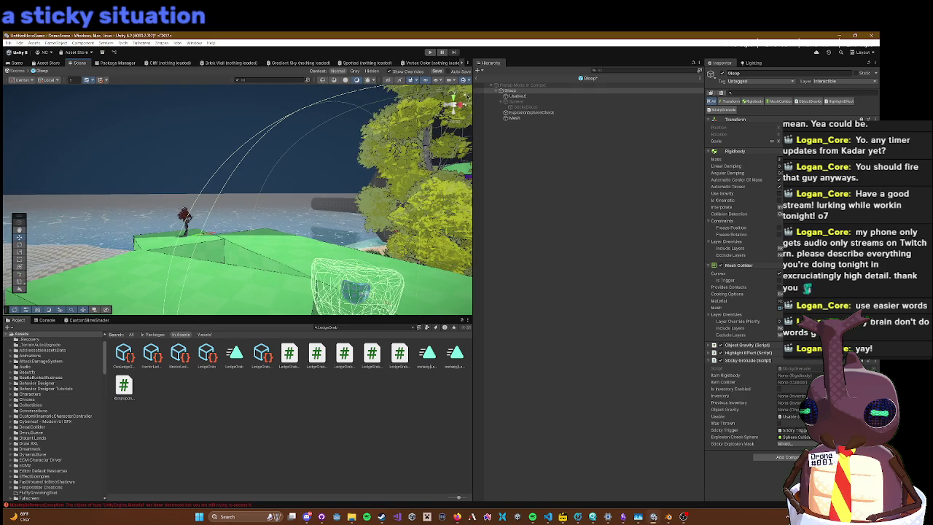
Step: Exit Prefab Mode, save the modified Gloop prefab, and restart play mode with Ctrl+P
left_click(478, 84)
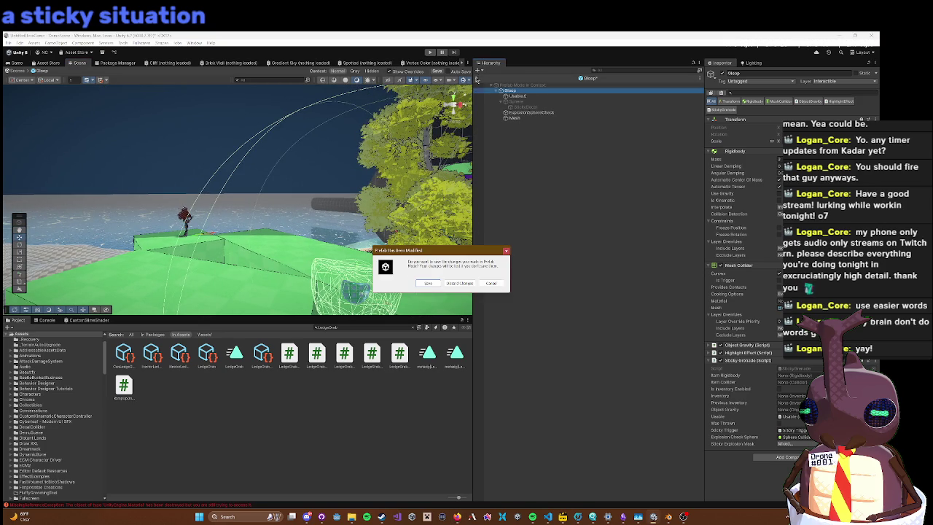
left_click(426, 282)
key("ctrl+p")
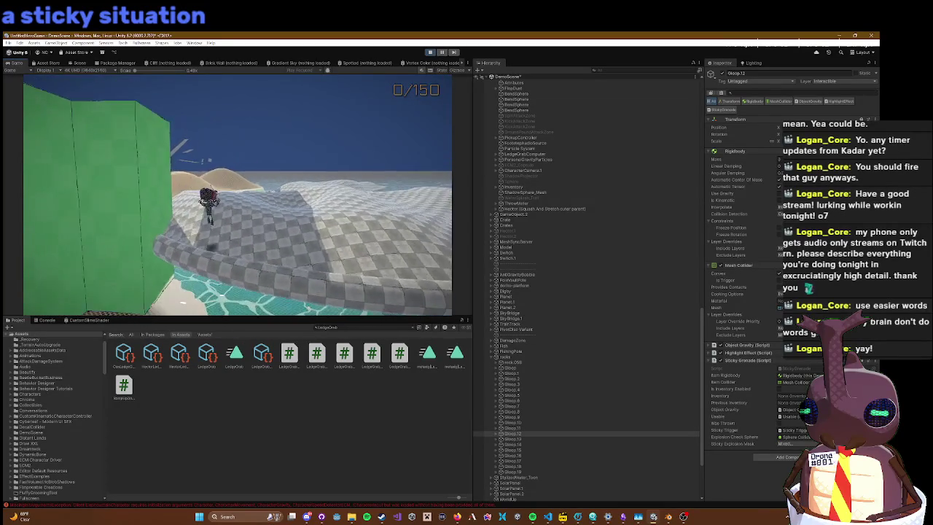
key("Escape")
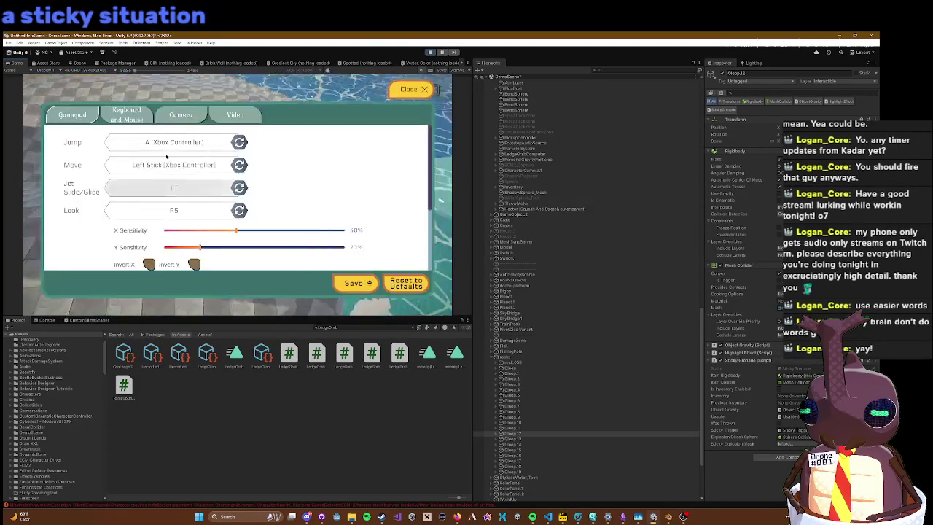
left_click(430, 52)
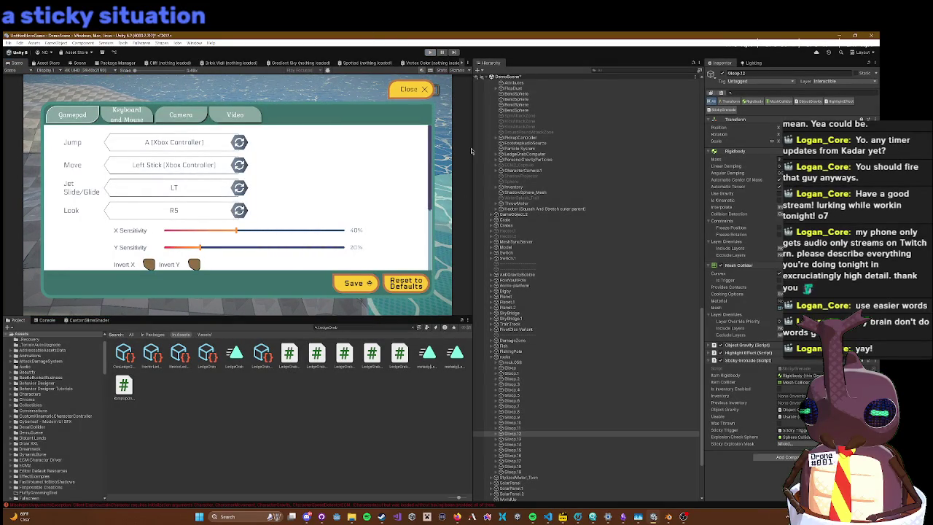
left_click(817, 83)
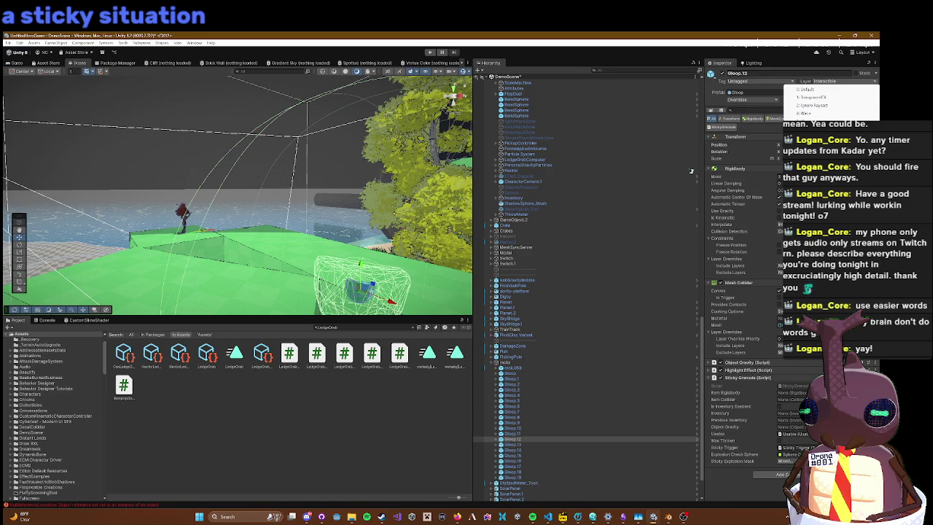
Step: Tag Gloop.12 as IgnoreCameraCollision
left_click(758, 85)
left_click(740, 82)
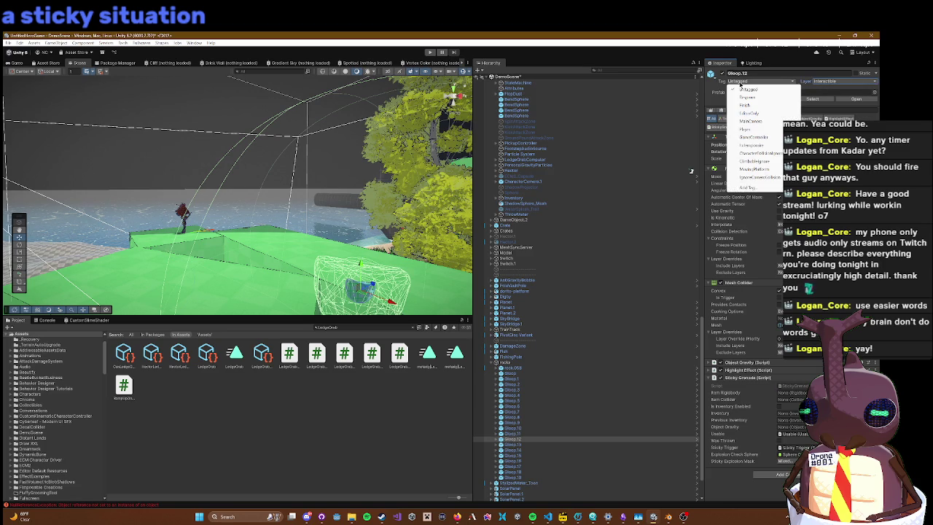
left_click(768, 180)
Step: Set Gloop.12's layer to Default for this object only and open the Gloop prefab
left_click(827, 81)
left_click(805, 89)
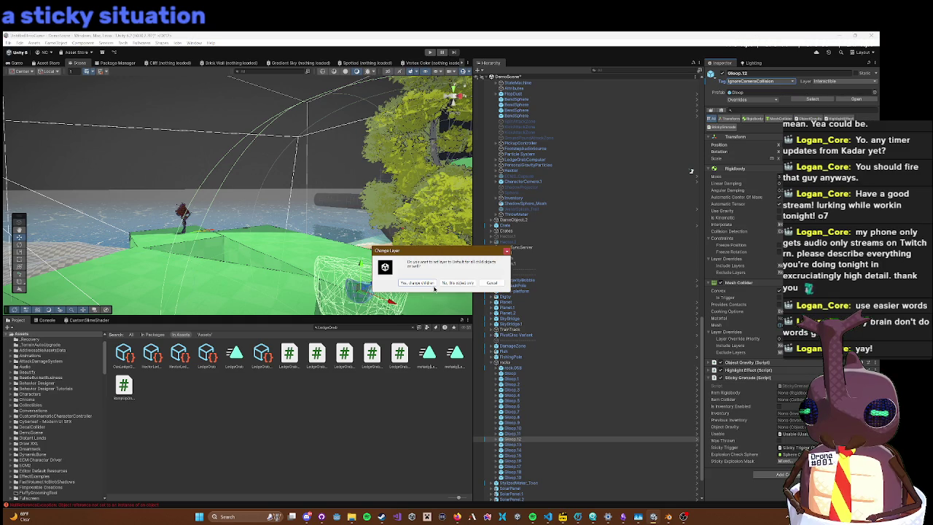
left_click(468, 281)
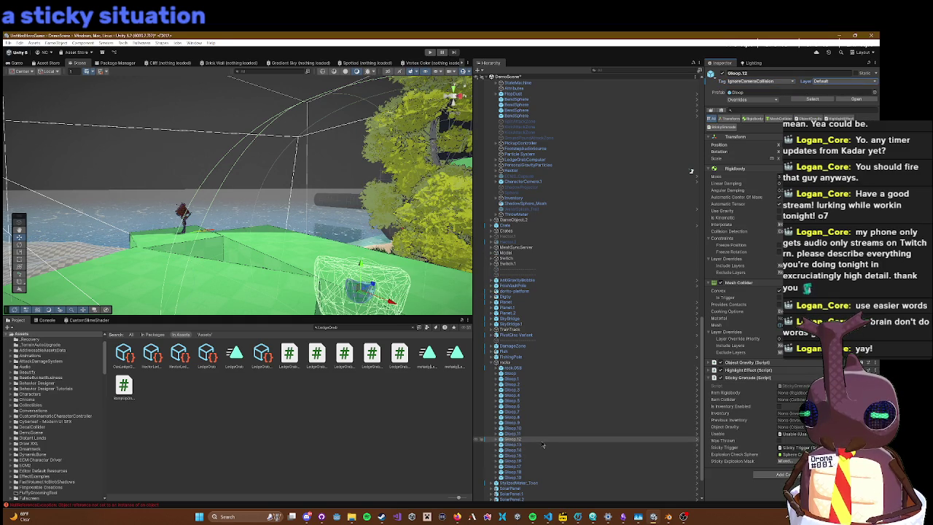
left_click(696, 439)
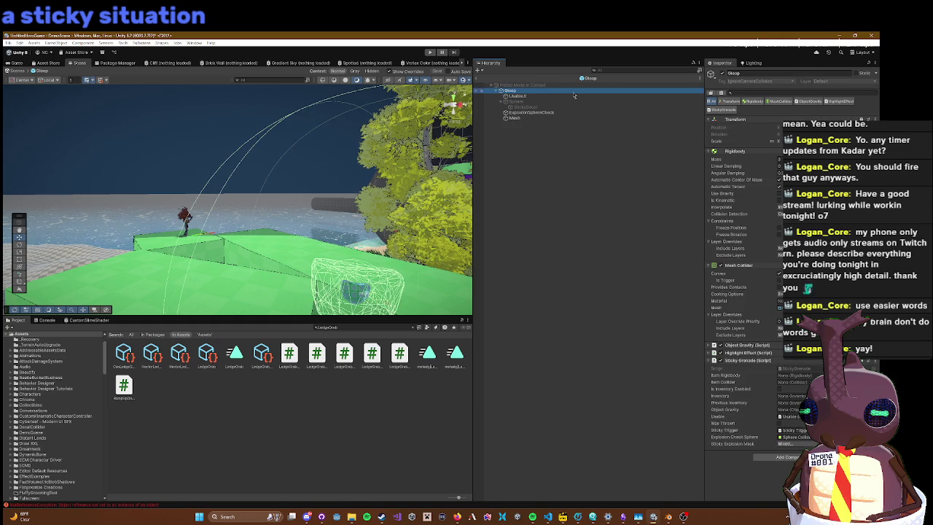
Step: Back in the scene, revert Gloop.12's tag override and restore its Interactible layer
left_click(477, 80)
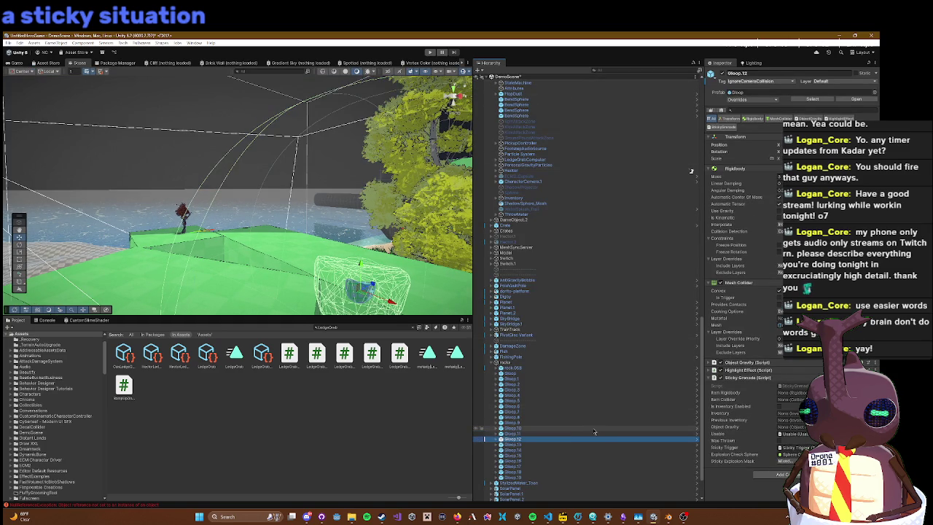
right_click(721, 80)
left_click(734, 111)
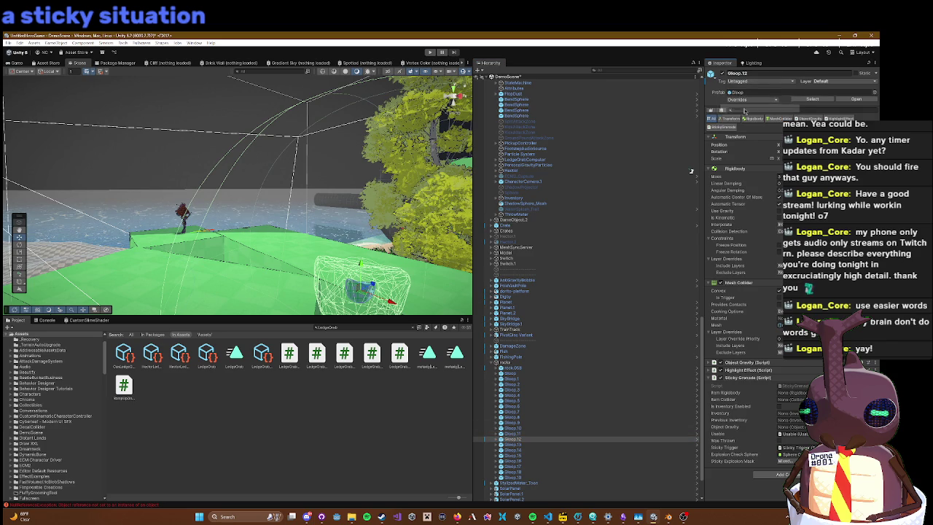
left_click(805, 84)
left_click(807, 113)
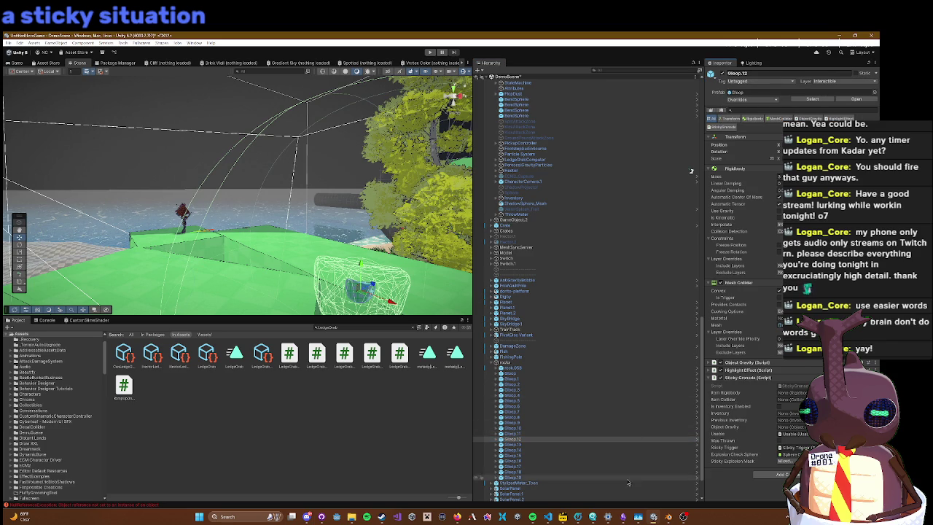
Step: In the Gloop prefab, set Tag to IgnoreCameraCollision and Interactible layer on the root only
left_click(696, 438)
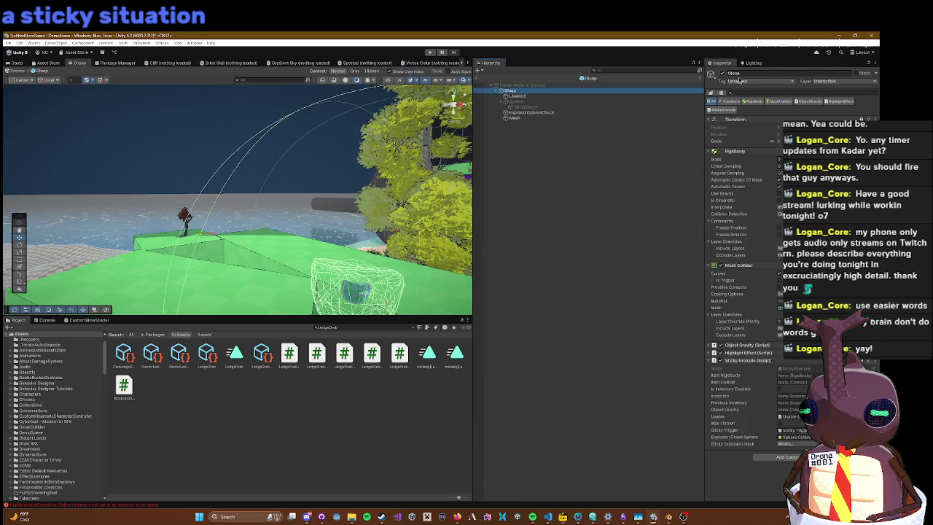
left_click(739, 81)
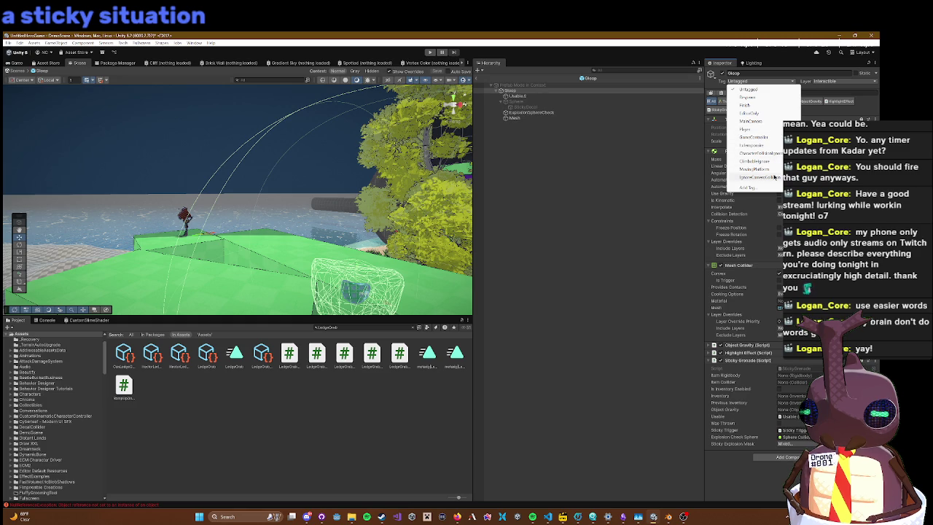
left_click(761, 177)
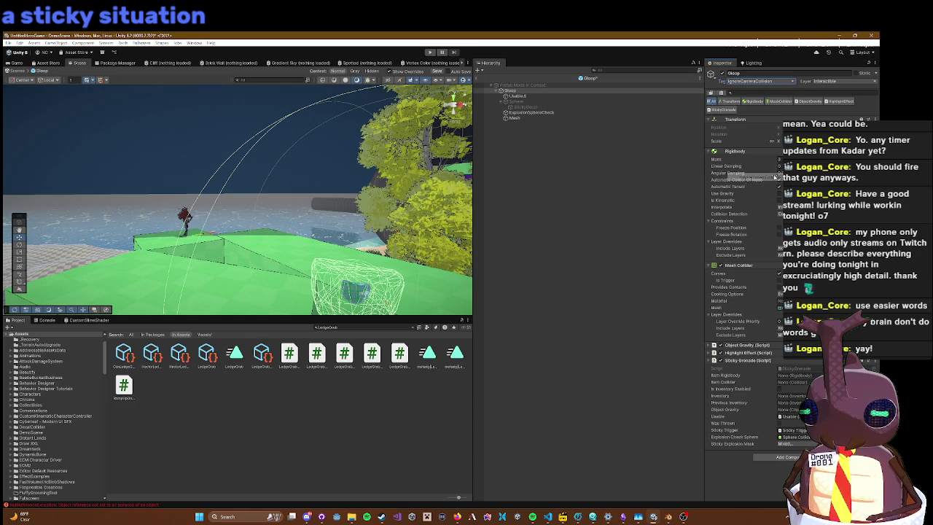
left_click(824, 81)
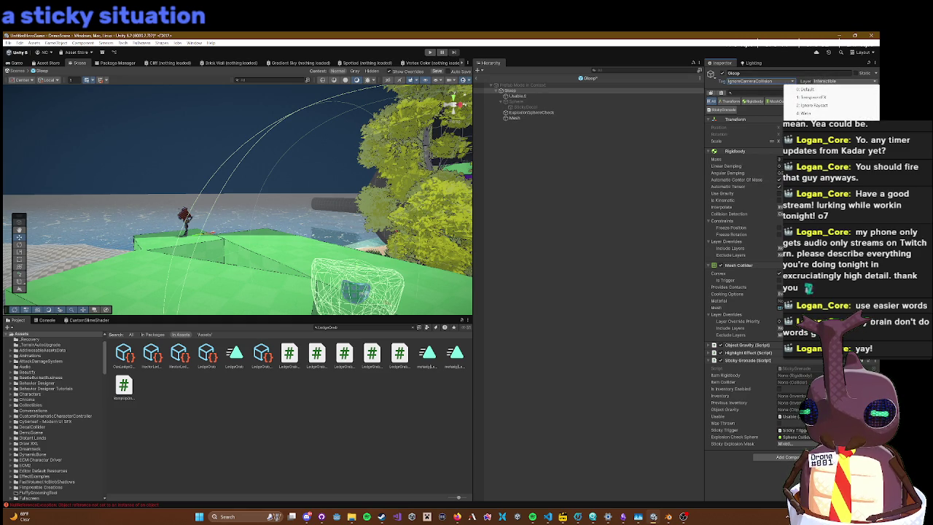
left_click(814, 96)
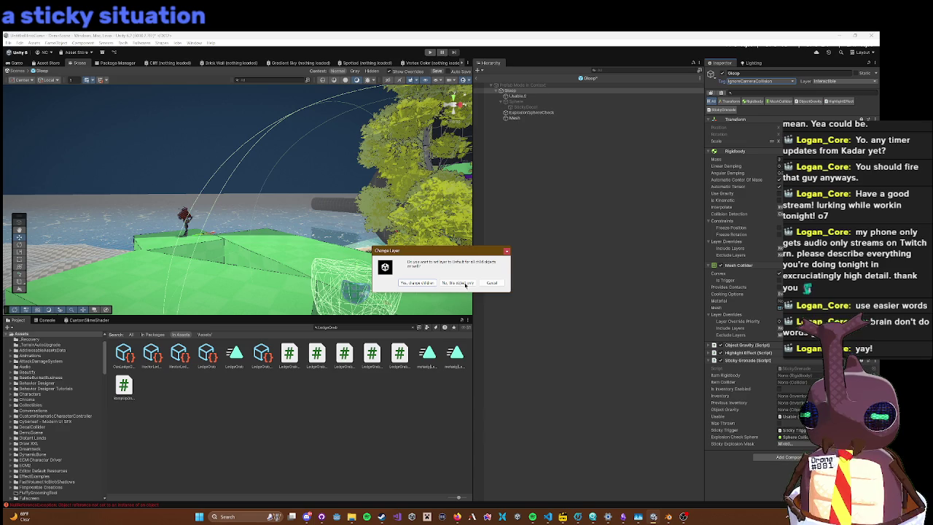
left_click(466, 283)
Step: Move ExplosionSphereCheck to the Default layer and start a play test
left_click(530, 113)
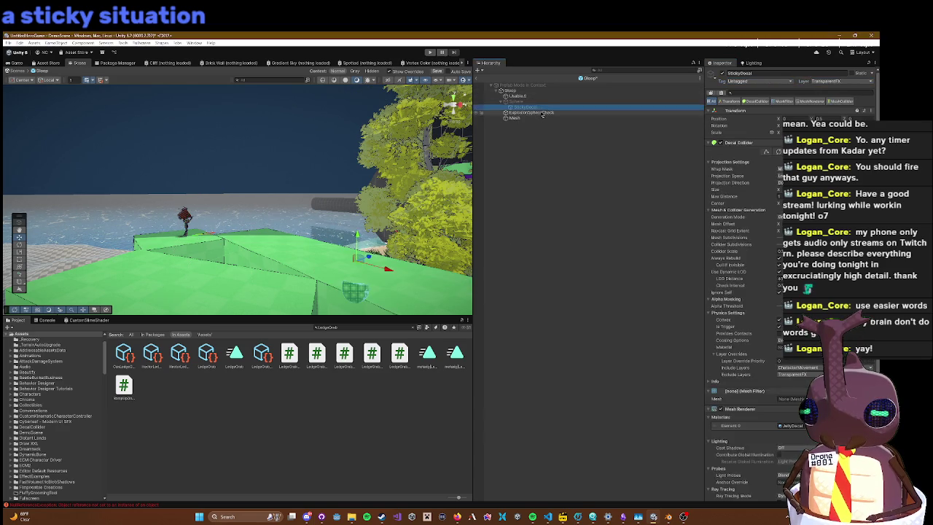
left_click(820, 82)
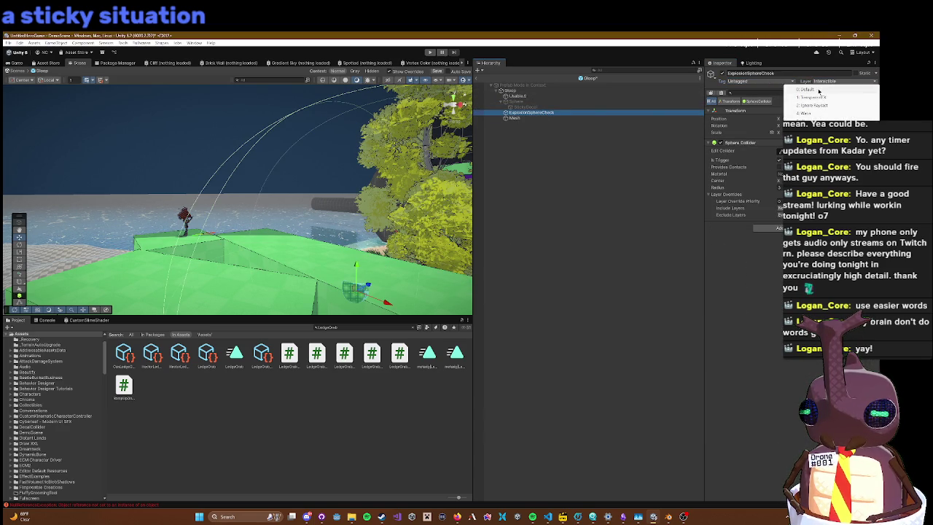
left_click(817, 96)
left_click(430, 51)
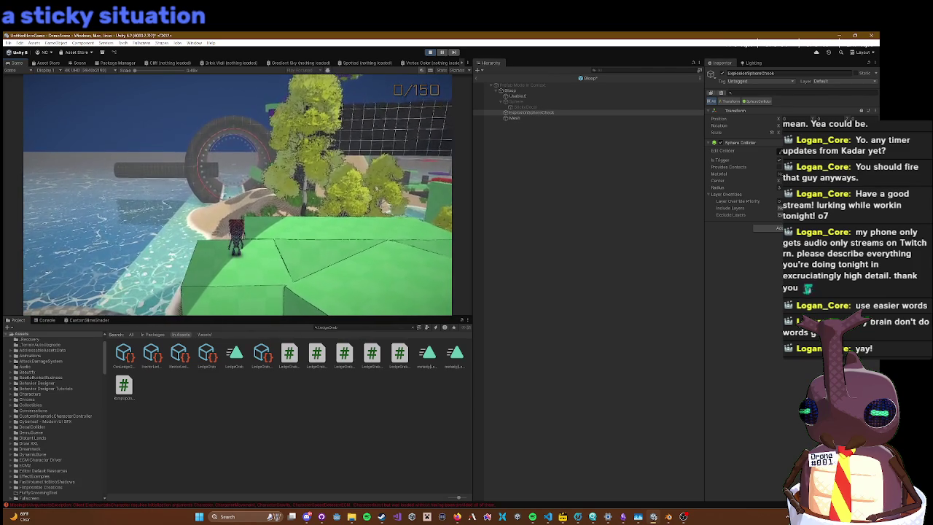
Step: Toggle the in-game settings menu with Esc, stop play mode, and leave prefab editing
key("Escape")
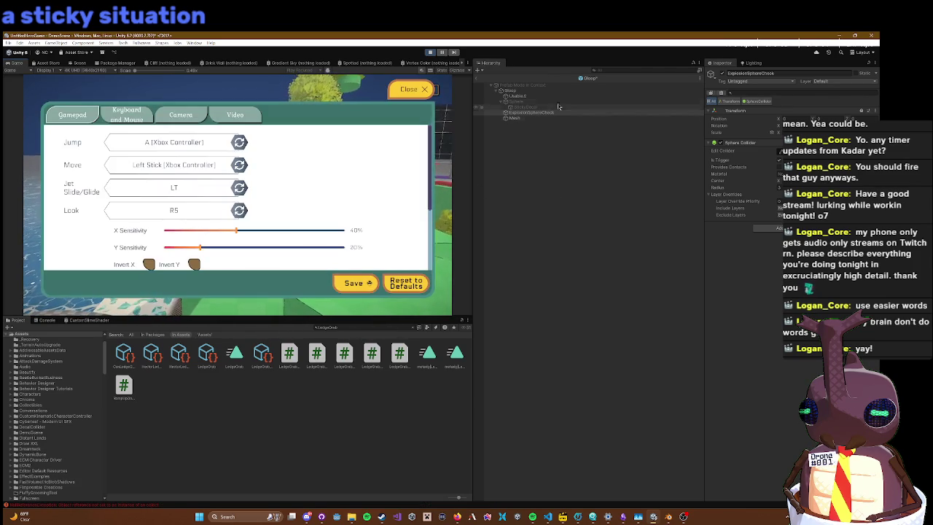
key("Escape")
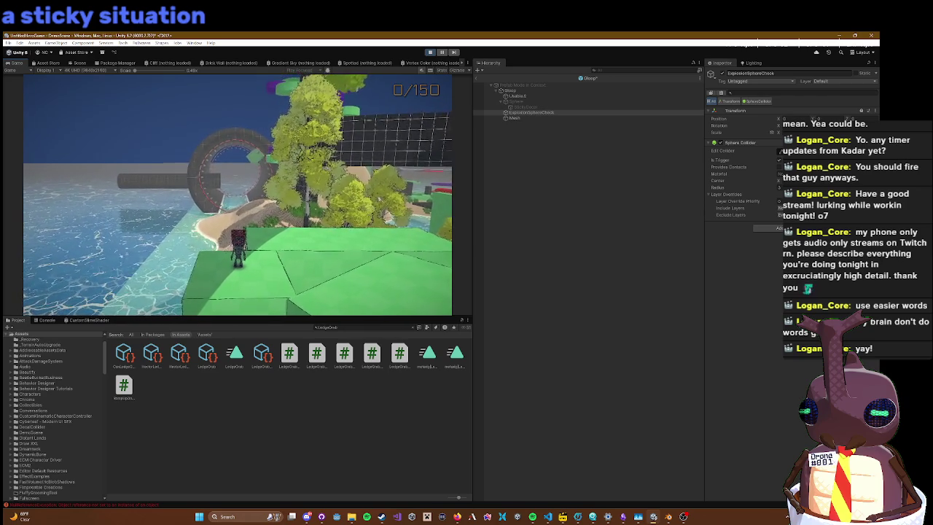
key("Escape")
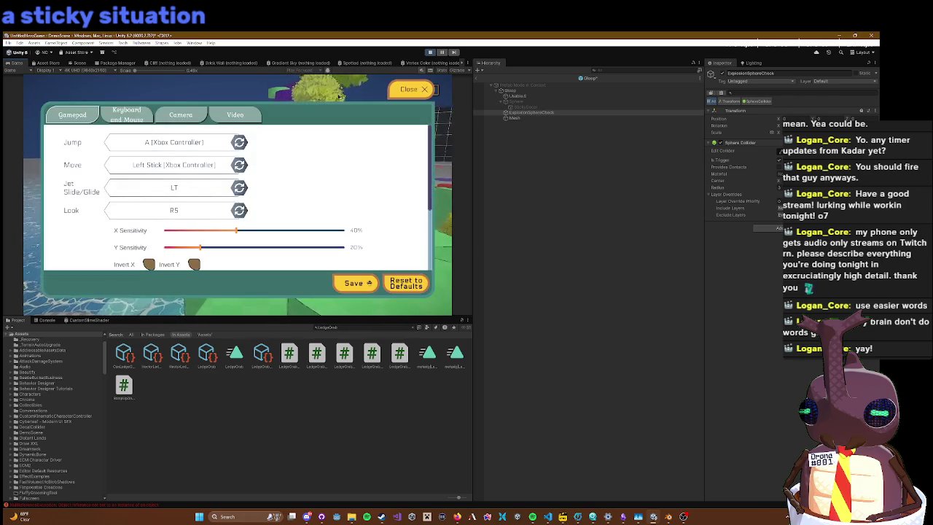
left_click(432, 53)
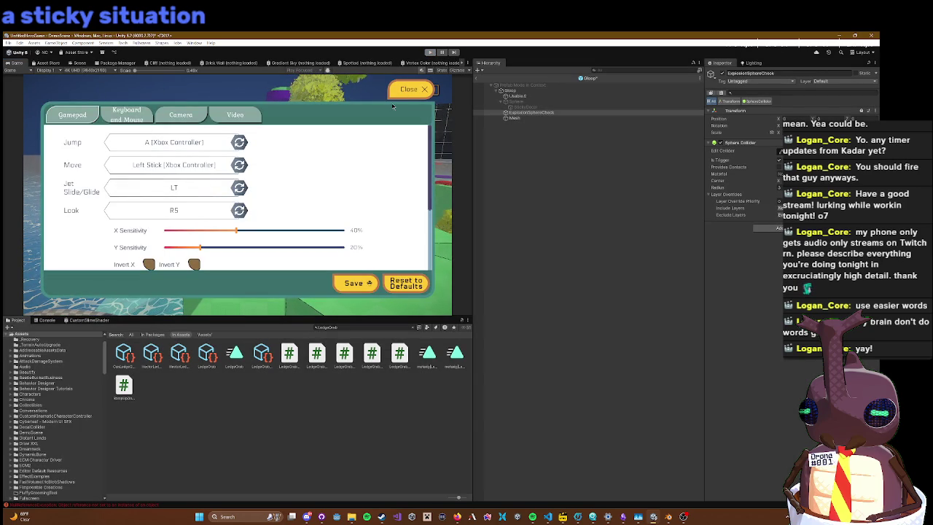
left_click(478, 78)
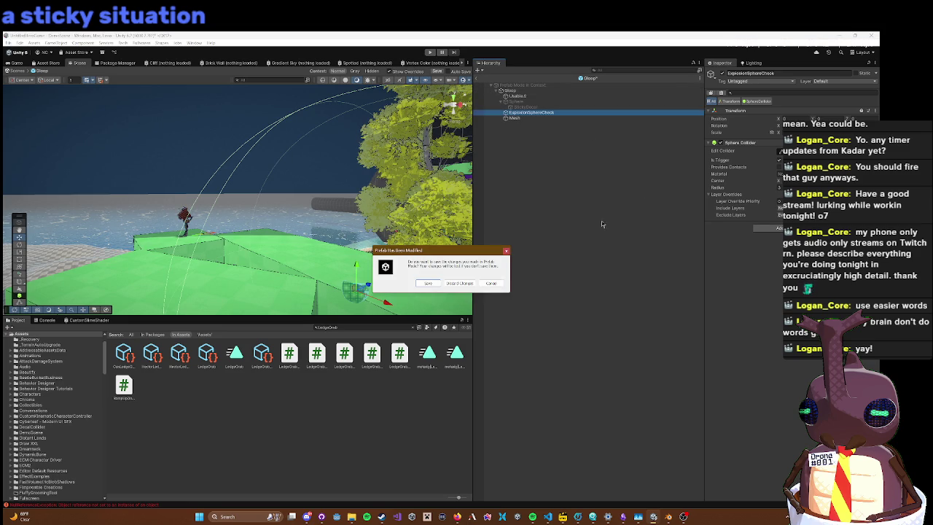
Step: Save the Gloop prefab, start a play test in DemoScene, and reimport the LedgeGrab script
left_click(429, 284)
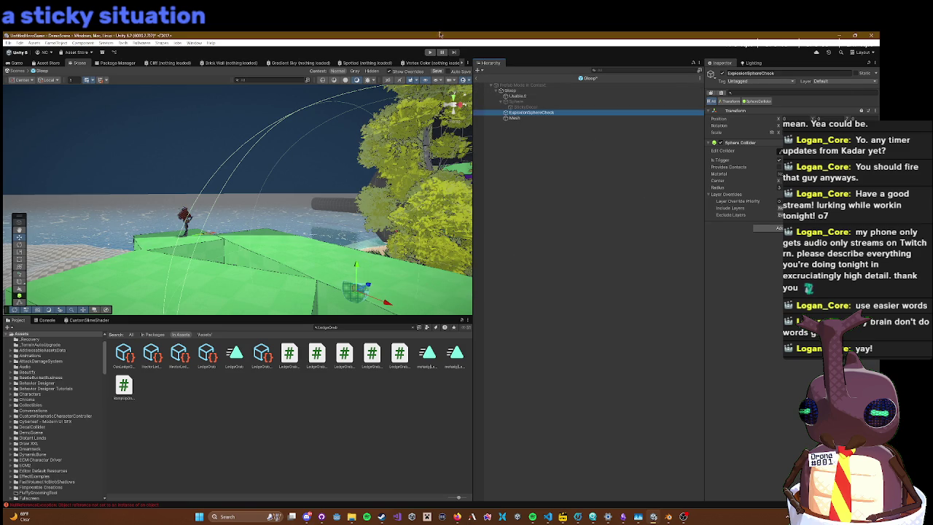
left_click(430, 51)
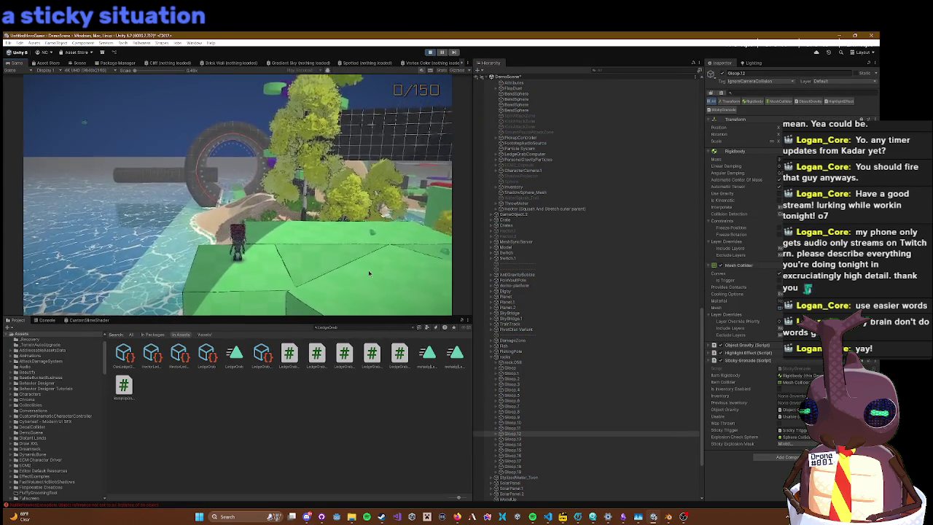
right_click(299, 356)
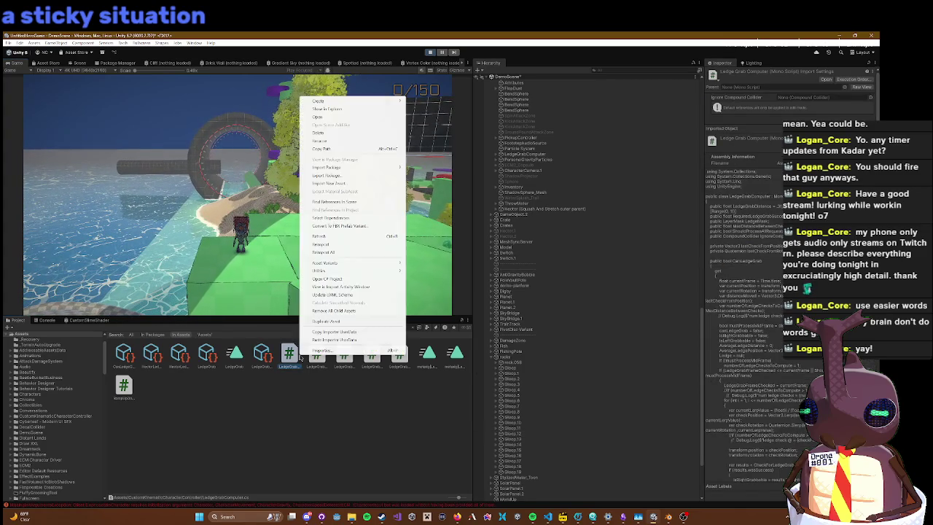
left_click(325, 245)
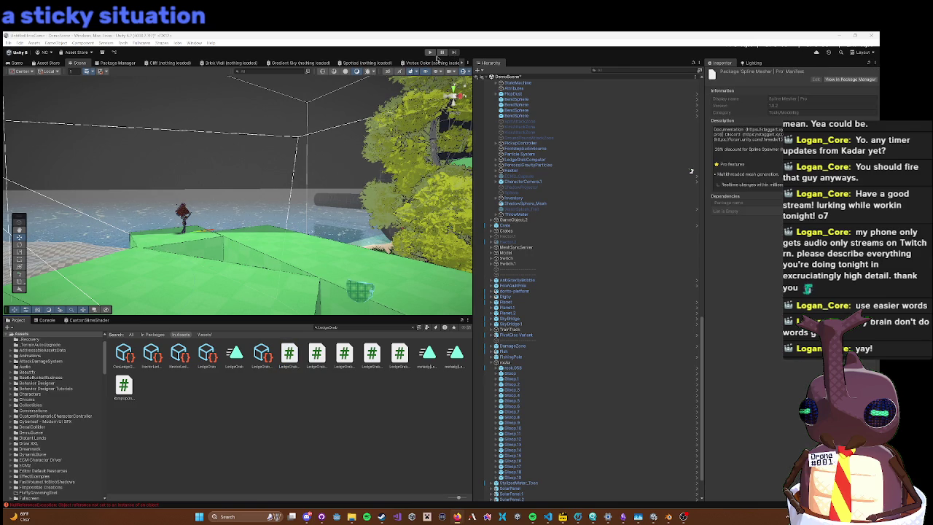
Step: Play-test with WASD, stepping the character on and off the green goop, then view the Scene
left_click(429, 52)
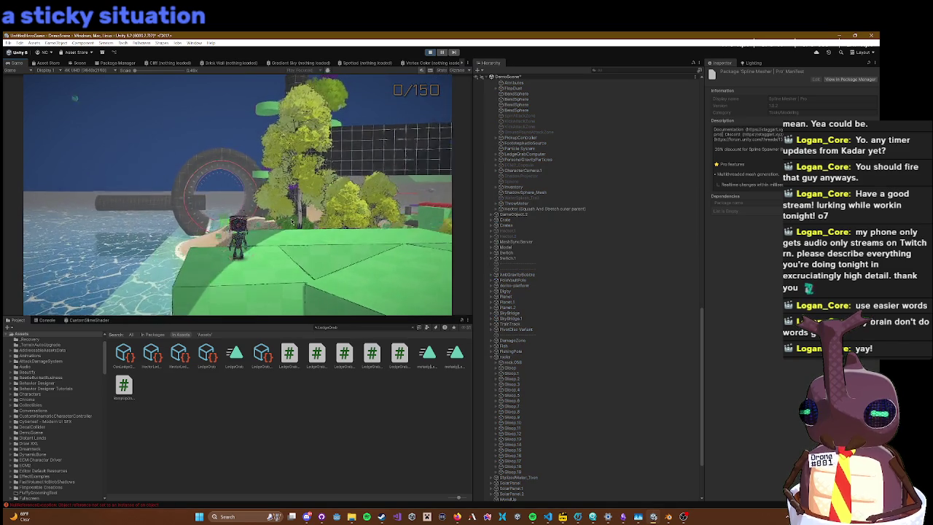
key("w")
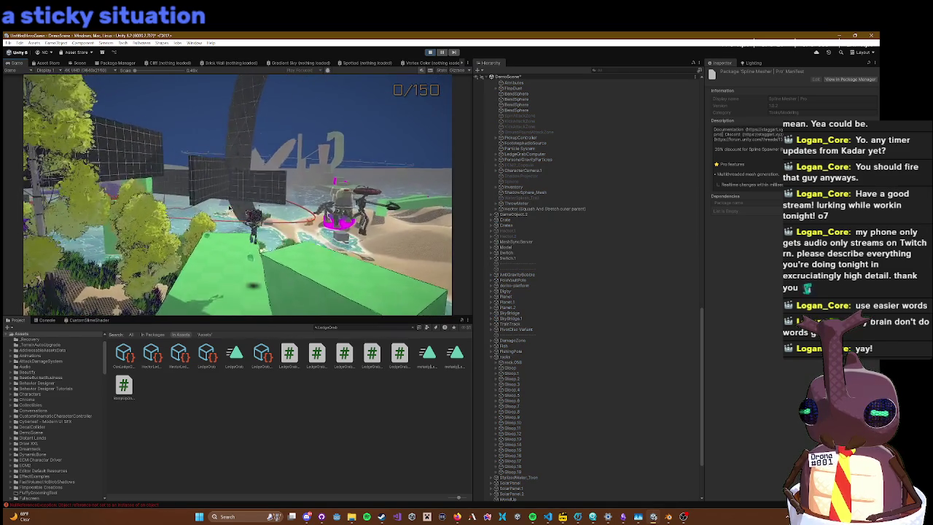
key("w")
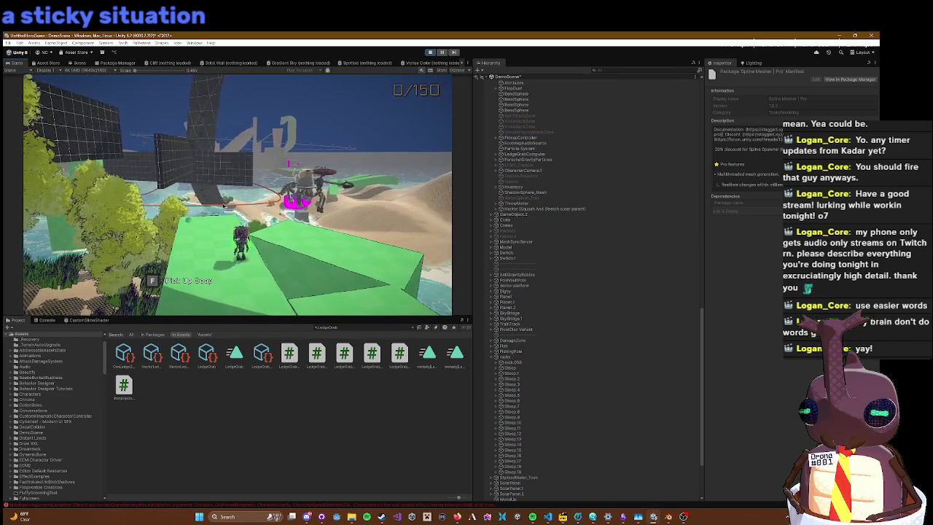
key("w")
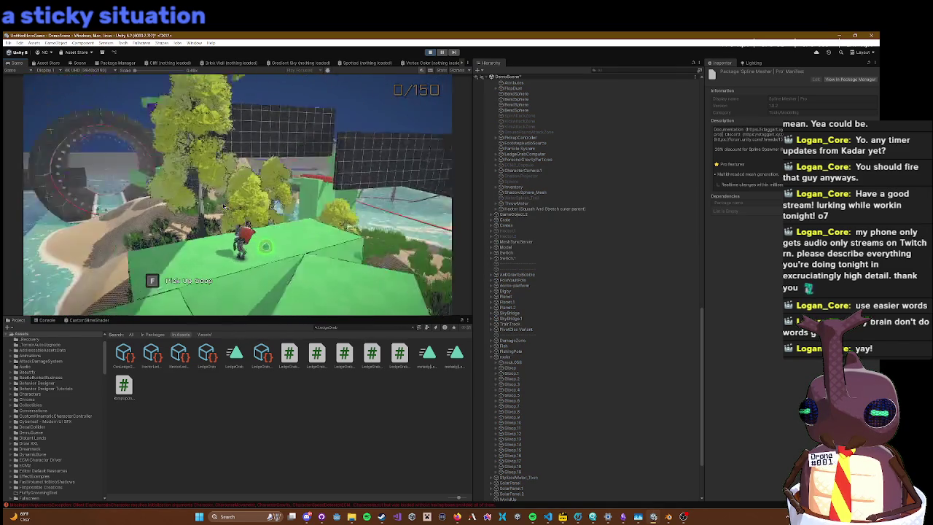
key("w")
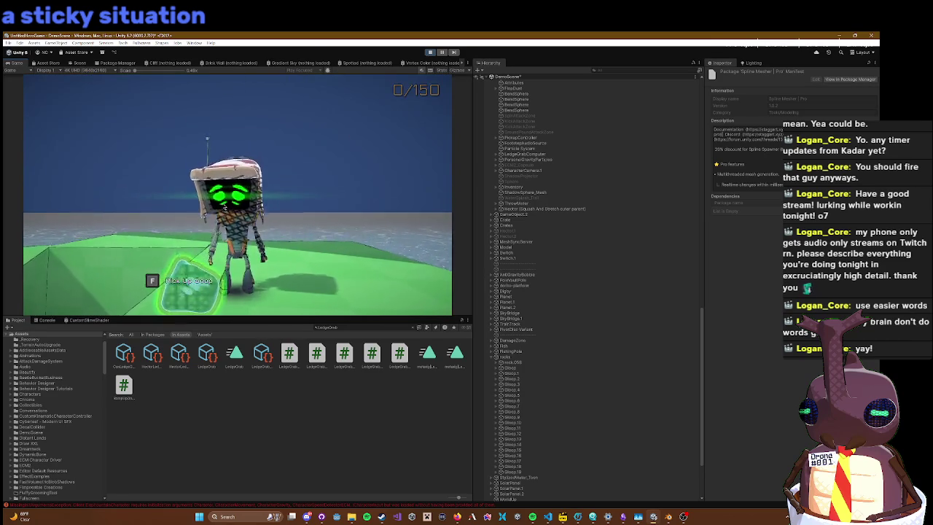
key("s")
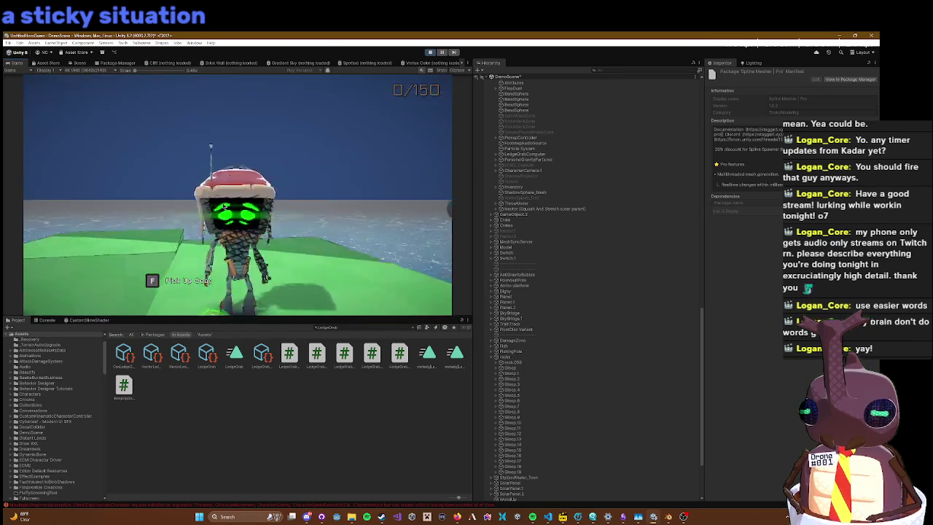
key("a")
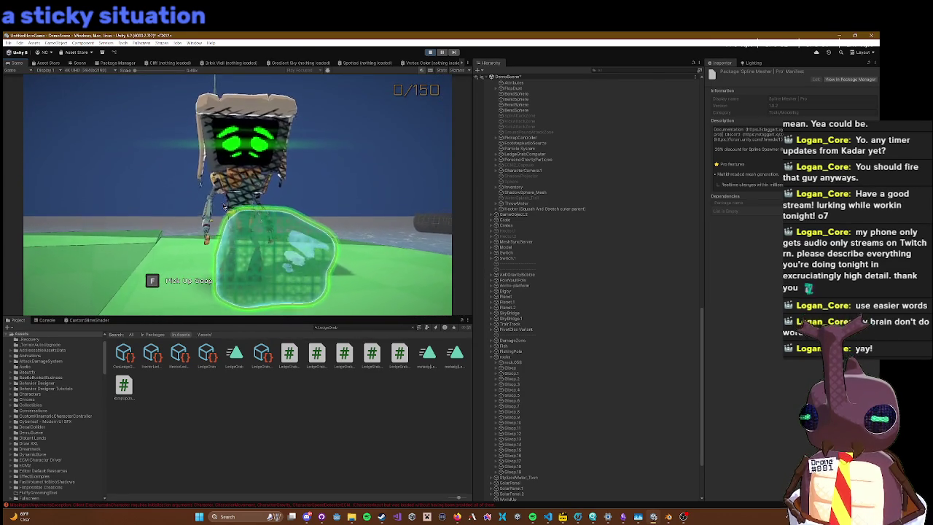
key("d")
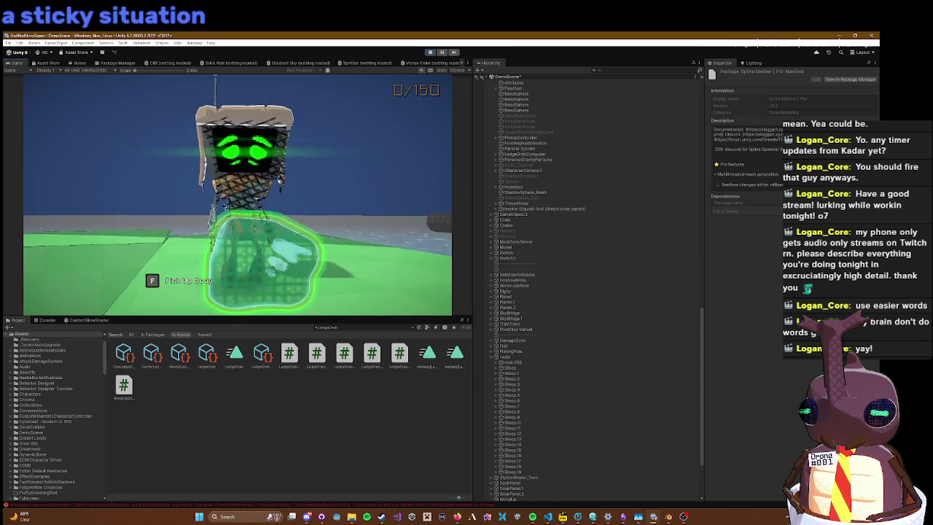
key("s")
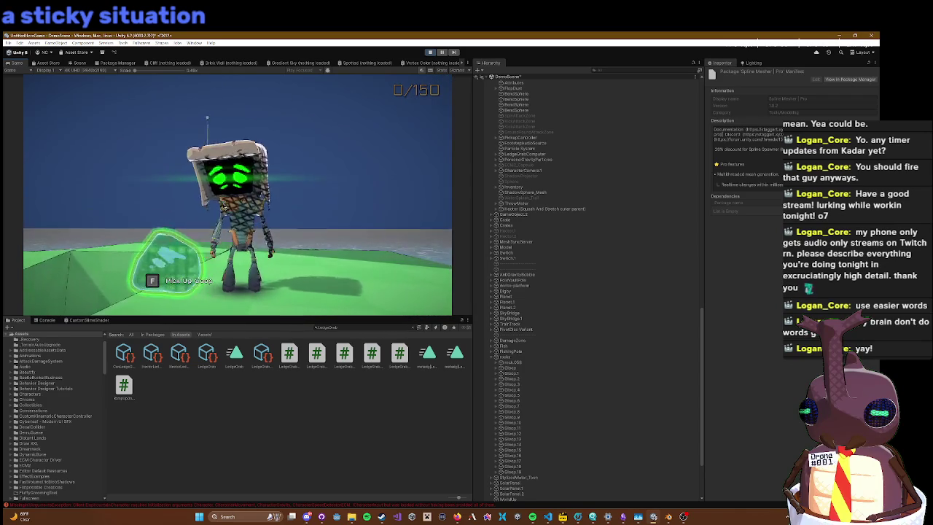
key("a")
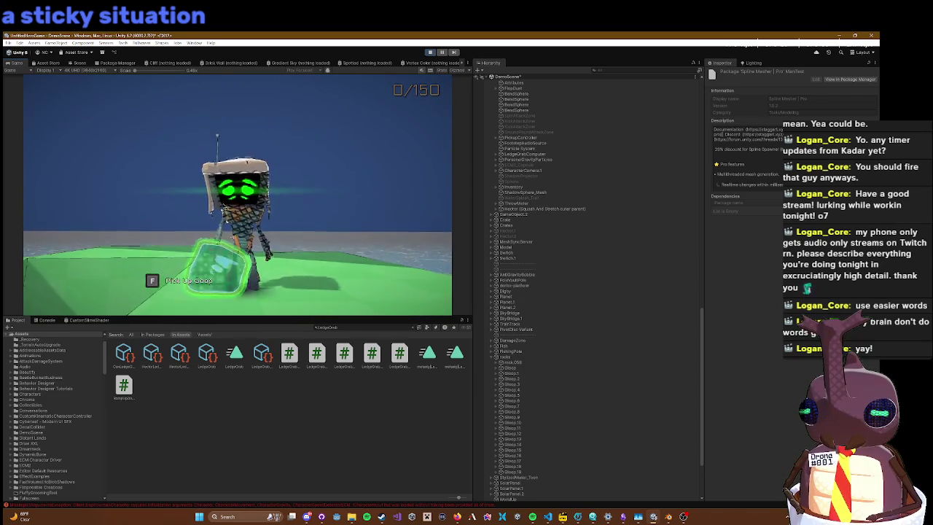
left_click(79, 63)
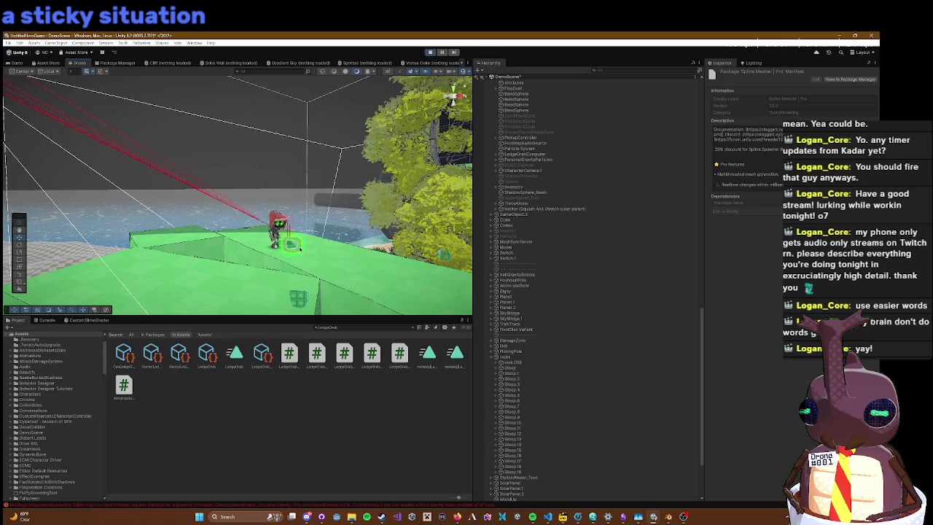
Step: Select the Gloop grenade's Mesh object in the scene and ping it in the Hierarchy
left_click(292, 245)
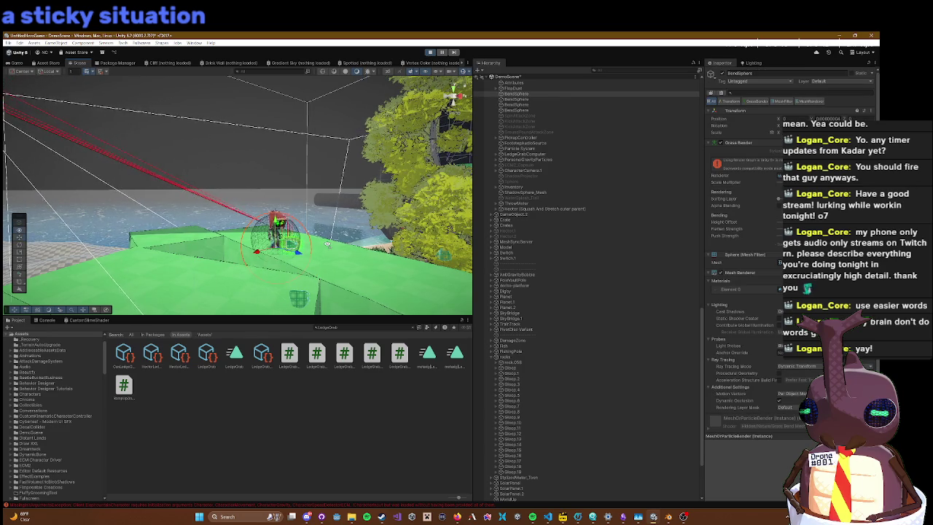
key("f")
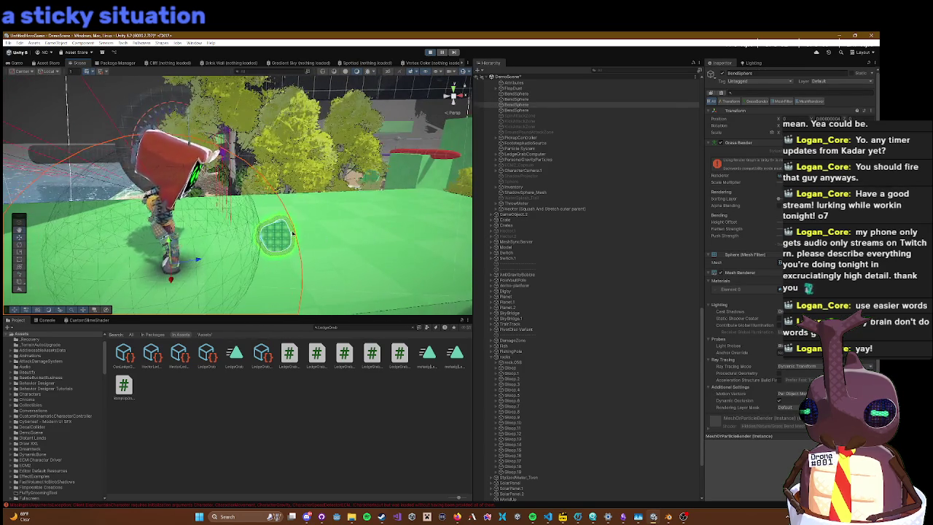
left_click(290, 234)
left_click(280, 235, "ctrl+alt")
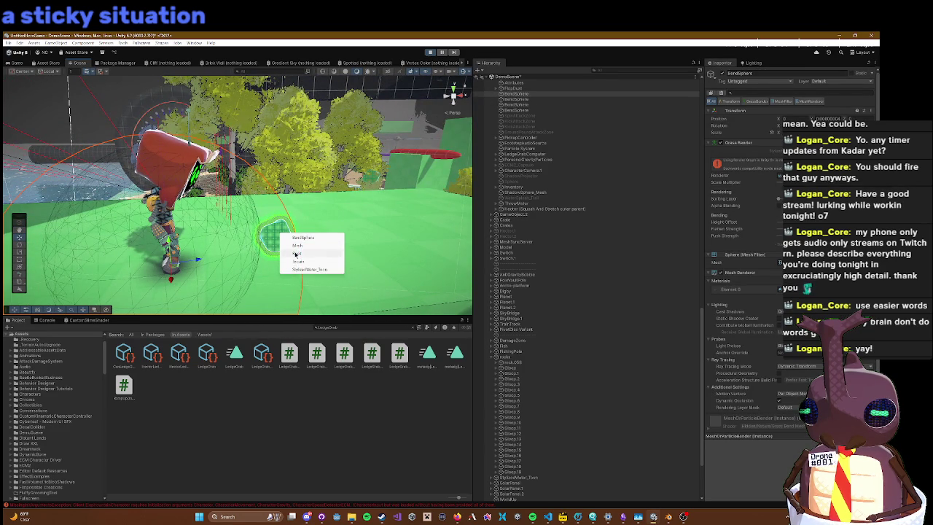
left_click(304, 249)
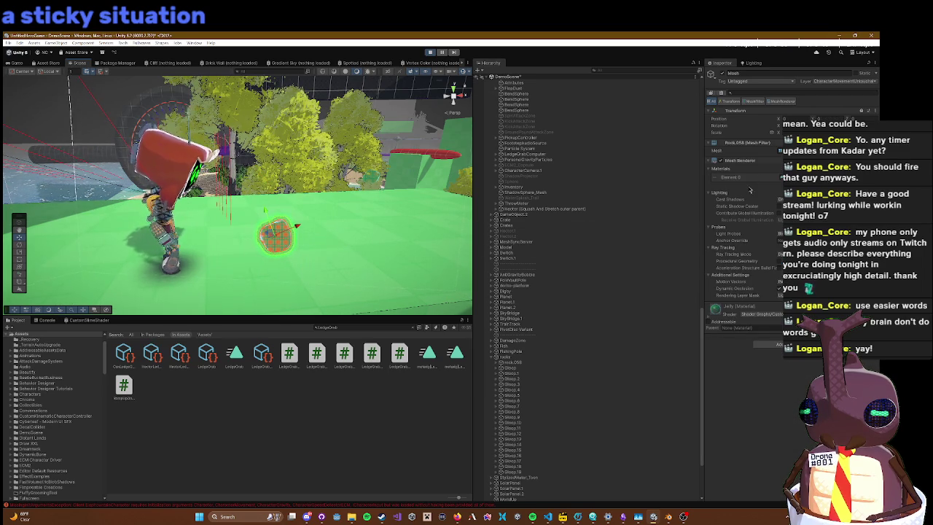
right_click(733, 64)
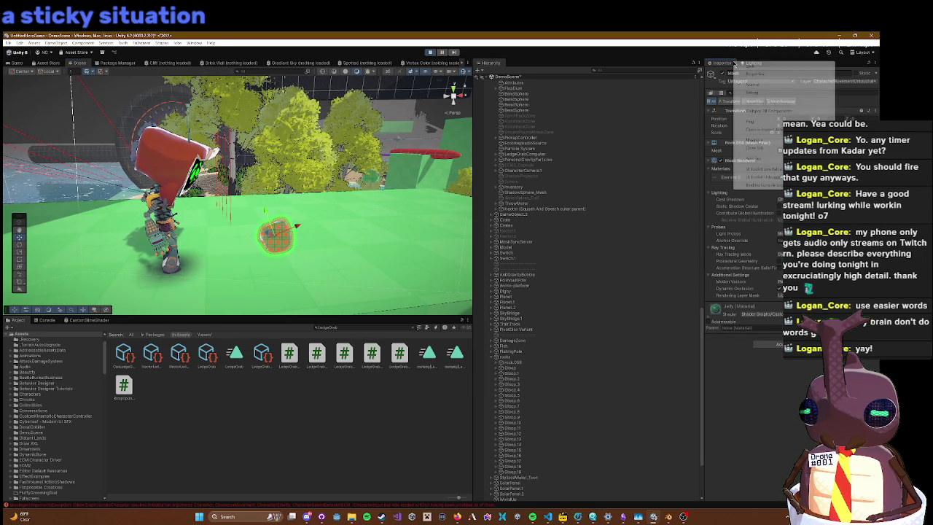
left_click(743, 125)
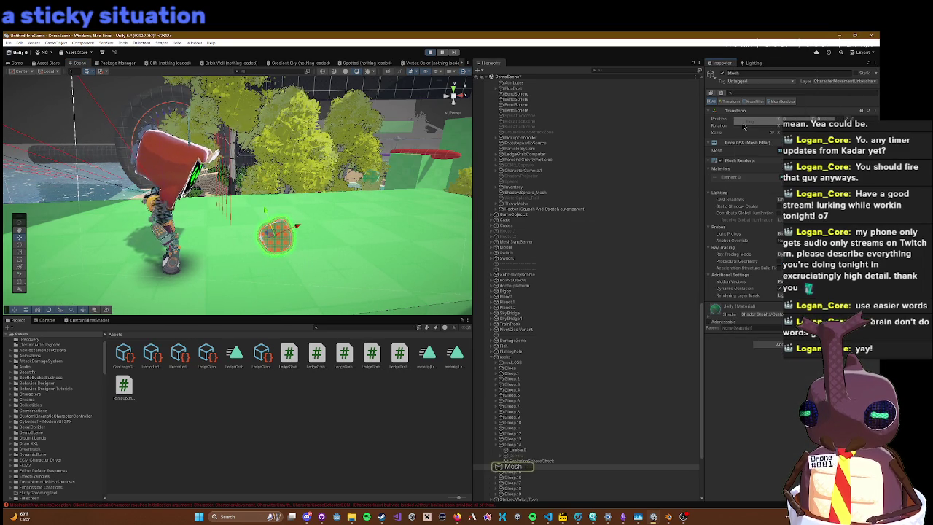
Step: Tag ExplosionSphereCheck as IgnoreCameraCollision and bring up the Game view
left_click(530, 461)
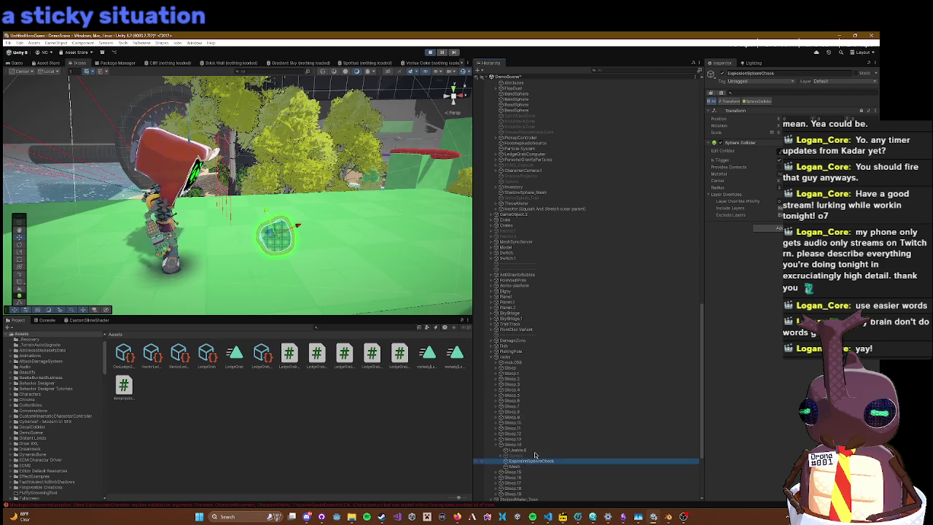
left_click(751, 83)
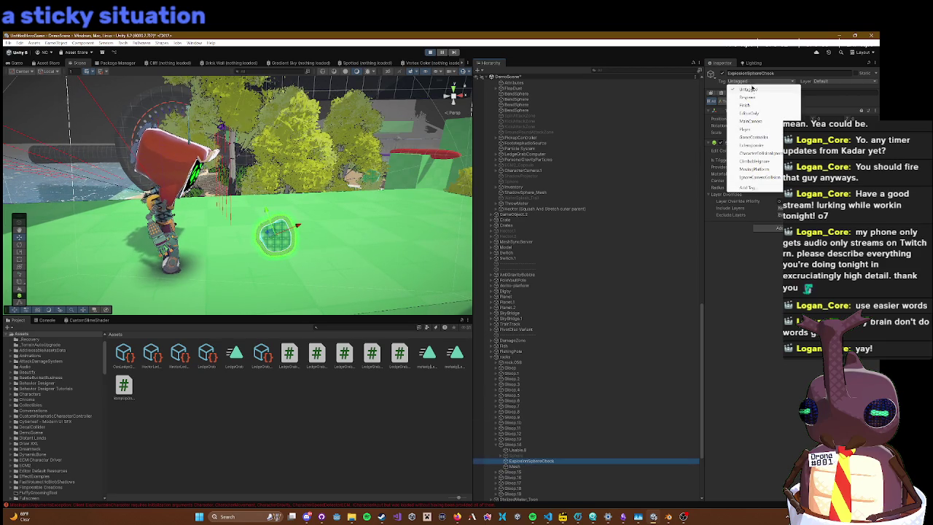
left_click(763, 153)
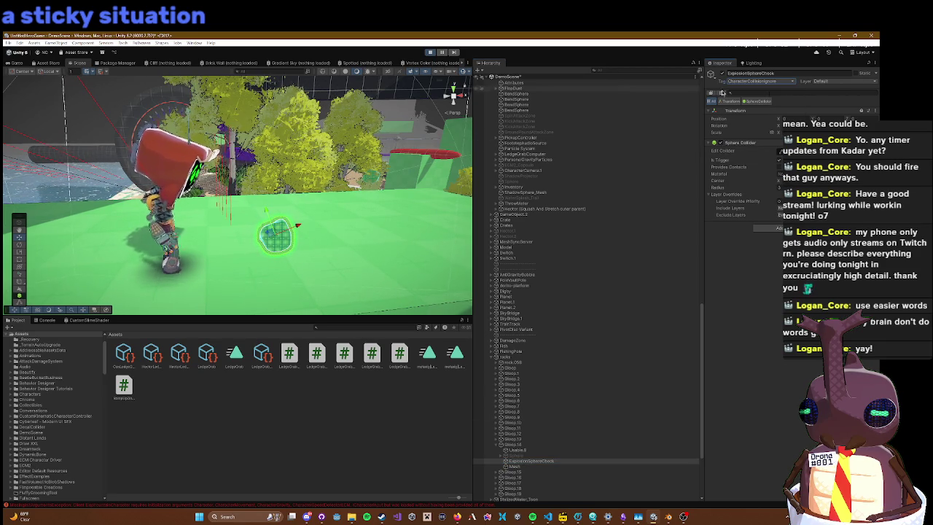
left_click(754, 81)
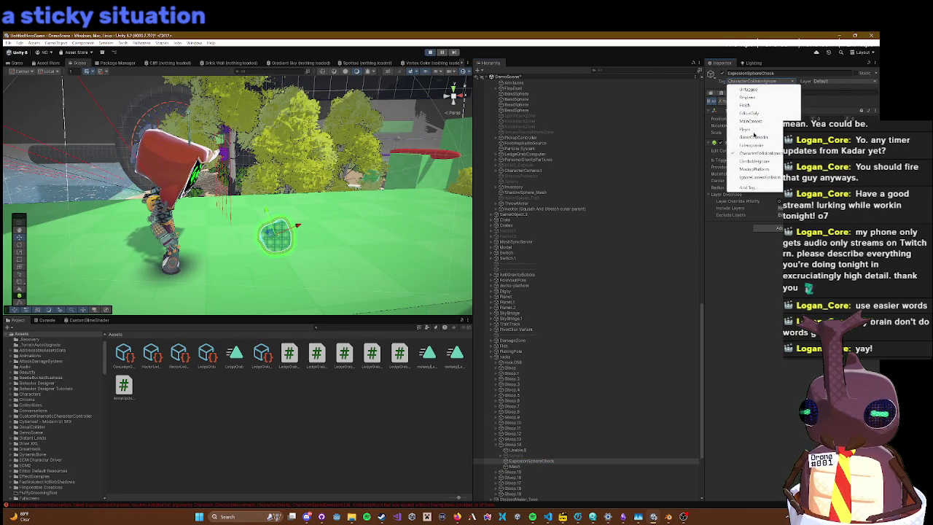
left_click(752, 177)
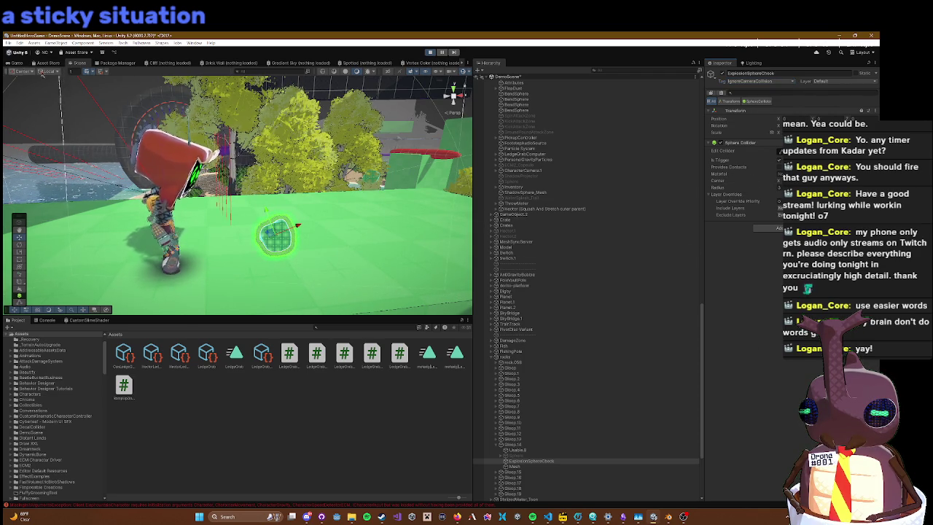
right_click(228, 210)
key("Escape")
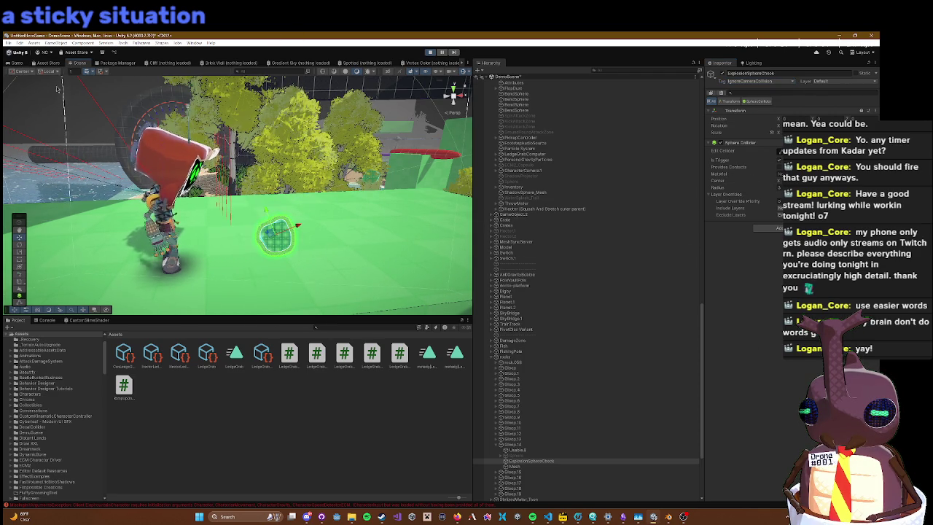
key("ctrl+2")
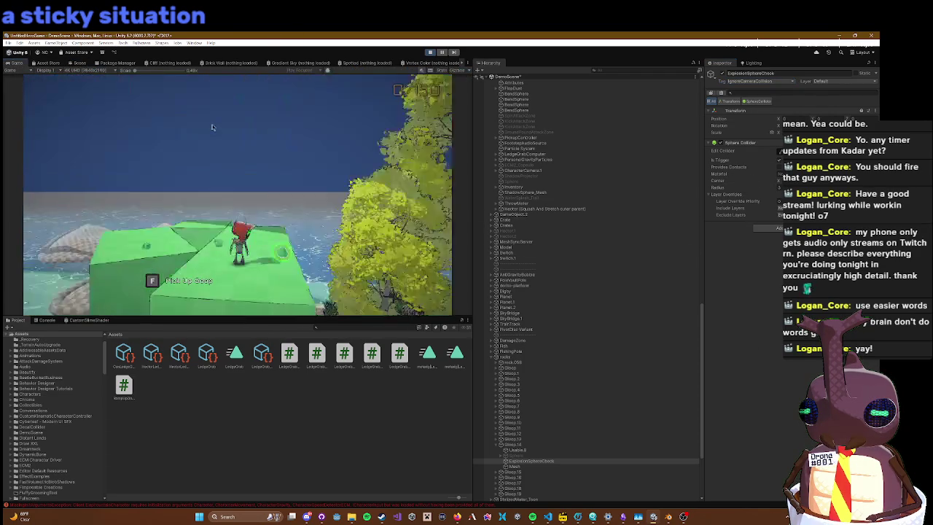
Step: Play-test the sticky grenade in the Game view, then stop play mode
left_click(223, 154)
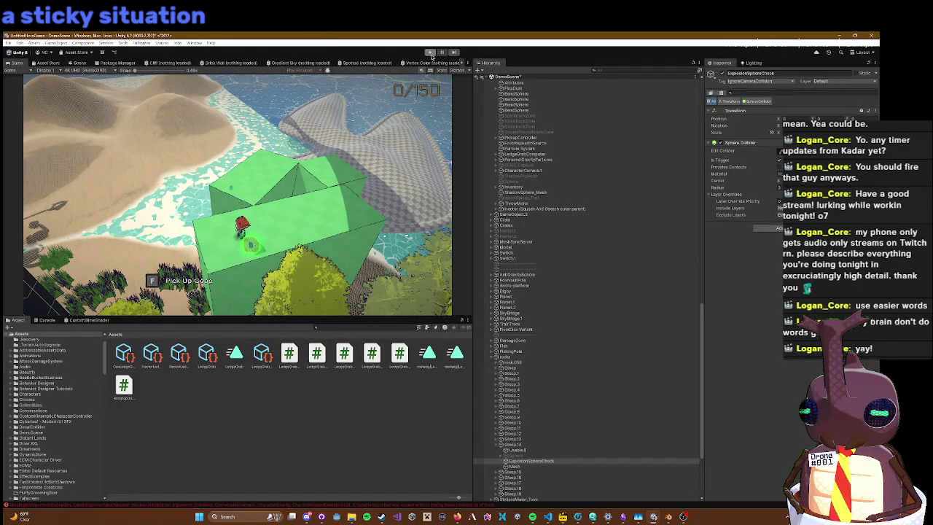
left_click(430, 53)
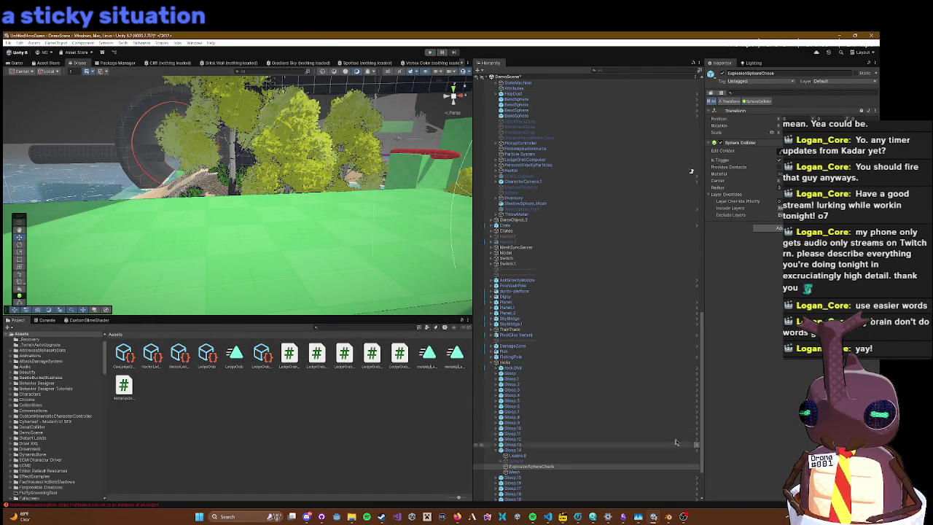
Step: Tag the Gloop prefab's ExplosionSphereCheck IgnoreCameraCollision, exit Prefab Mode, and run a play test
left_click(695, 449)
left_click(751, 81)
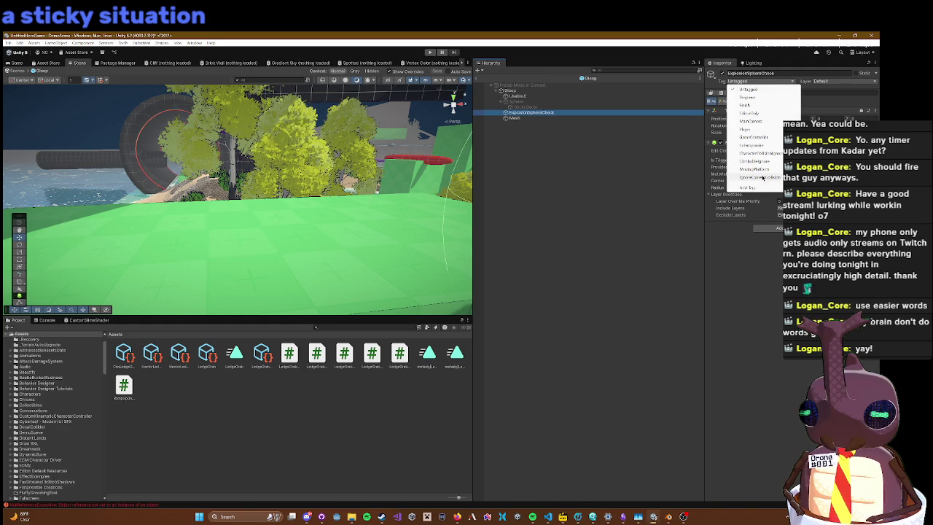
left_click(762, 178)
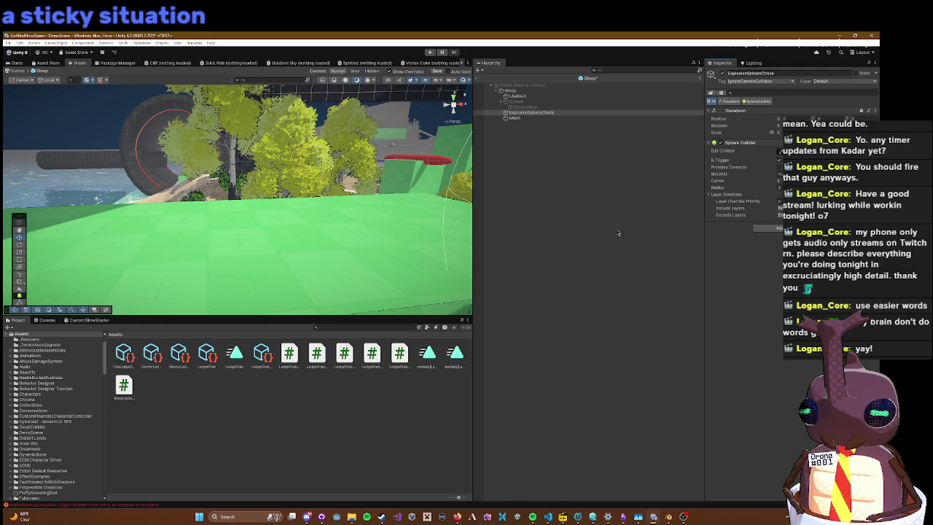
left_click(489, 85)
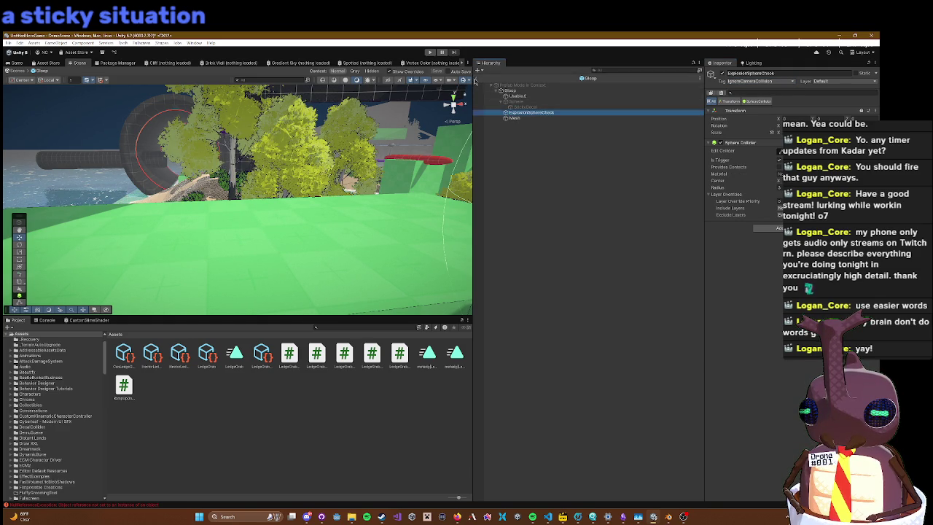
left_click(429, 52)
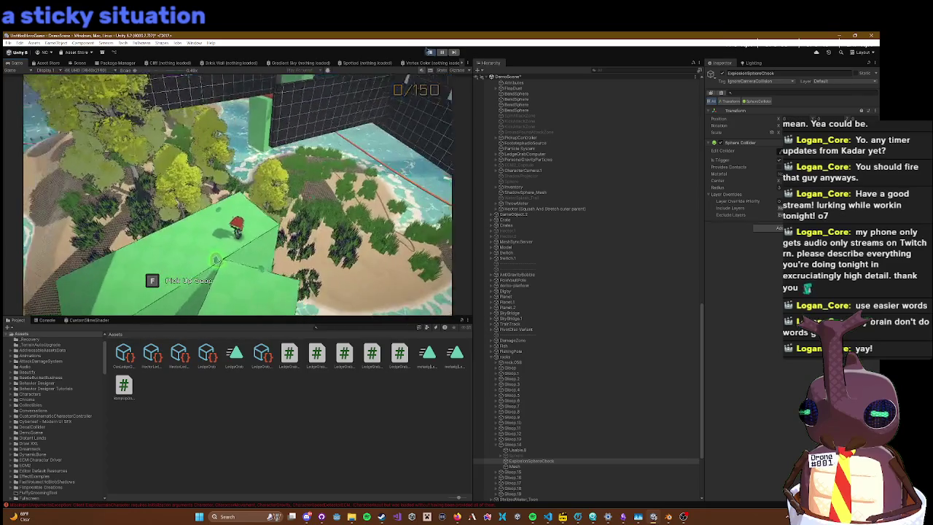
left_click(429, 52)
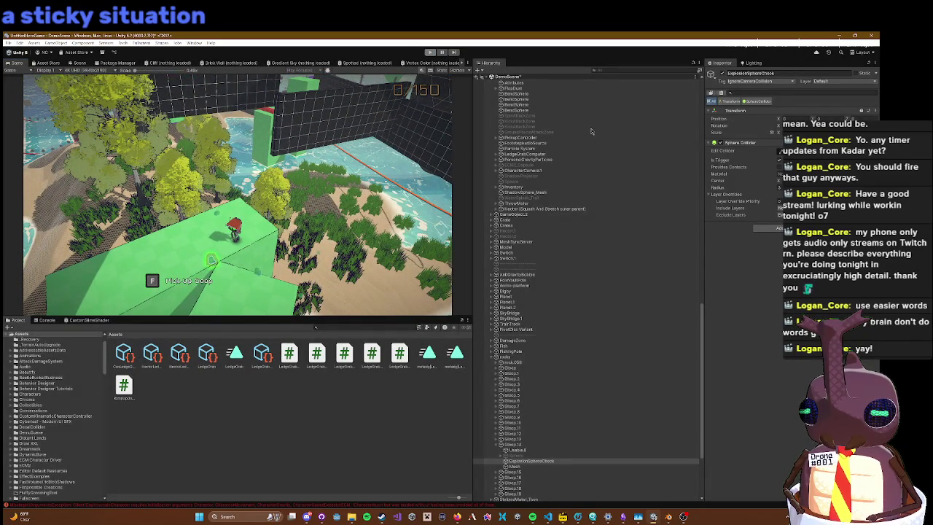
Step: Filter the Hierarchy by 'Camera', inspect the Camera objects and CharacterCamera.1, then clear the filter
scroll(570, 341, "up", 10)
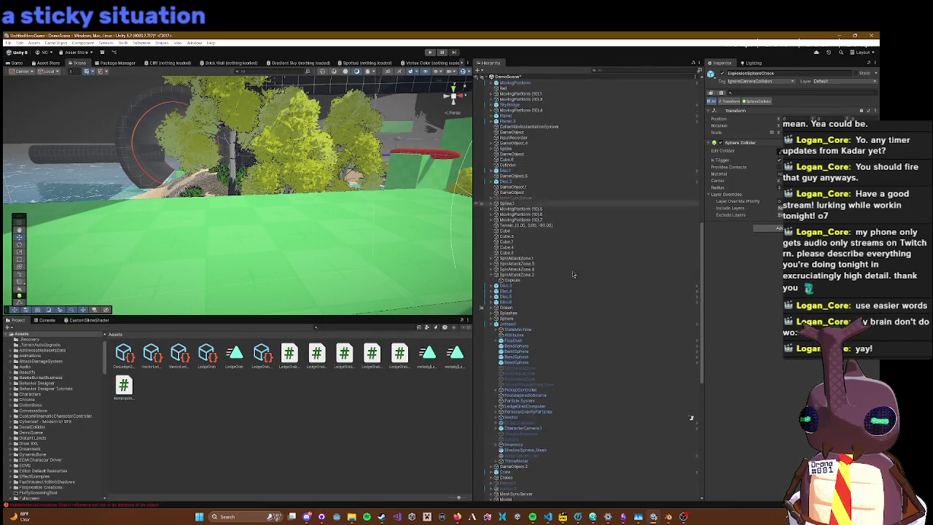
scroll(570, 340, "up", 3)
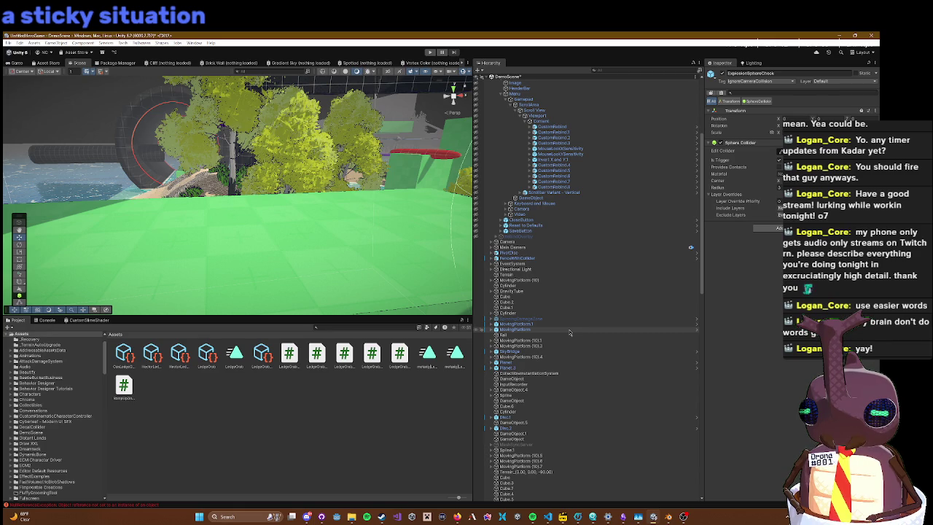
scroll(561, 266, "up", 4)
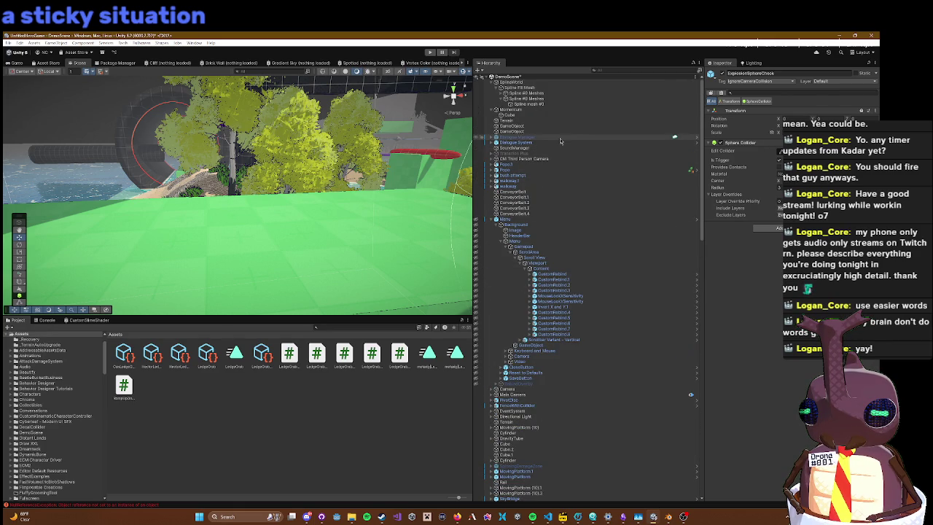
left_click(619, 70)
type("Camera")
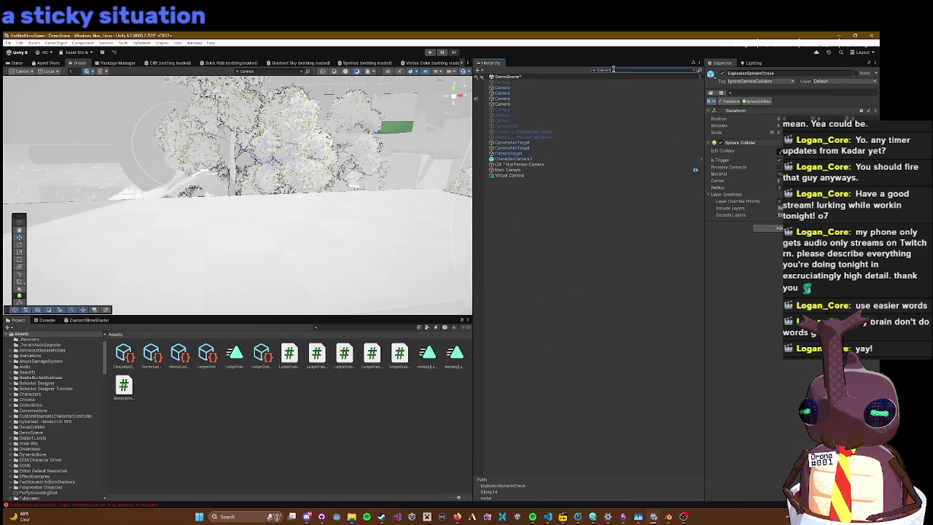
left_click(542, 105)
left_click(543, 98)
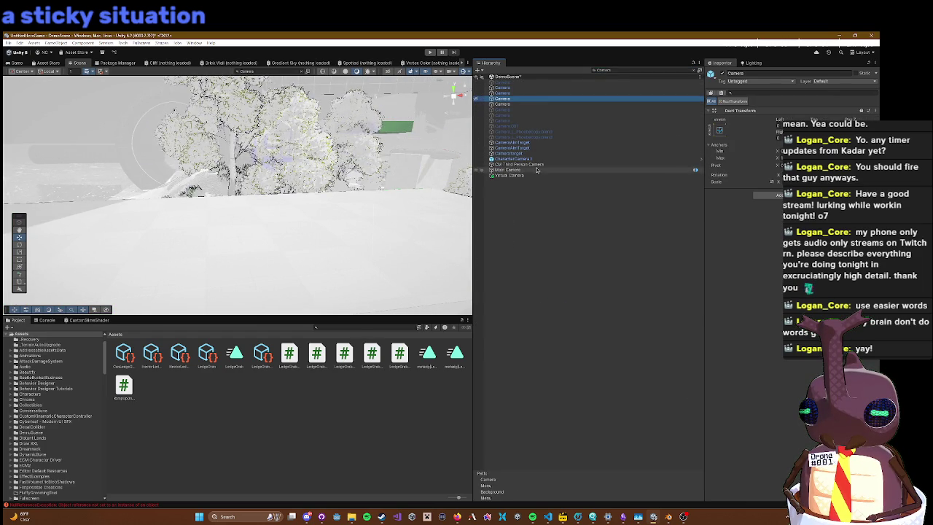
left_click(539, 158)
left_click(695, 71)
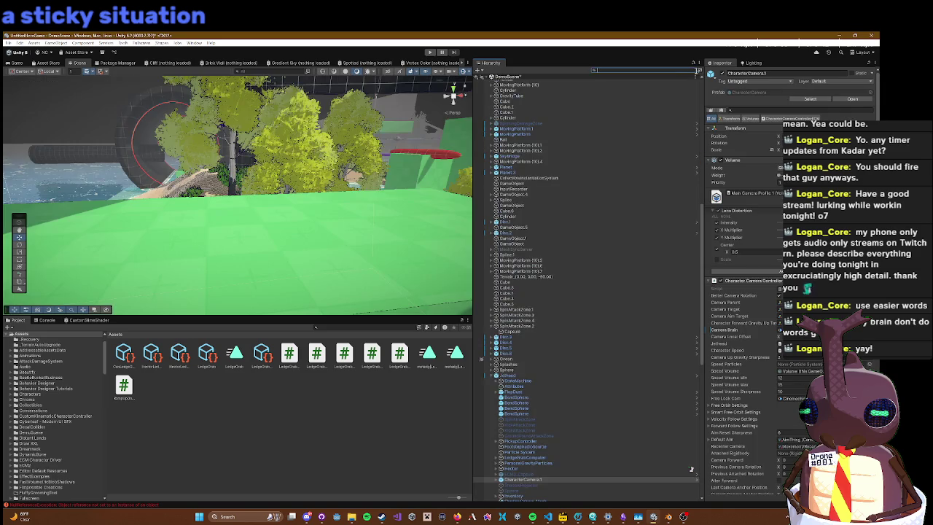
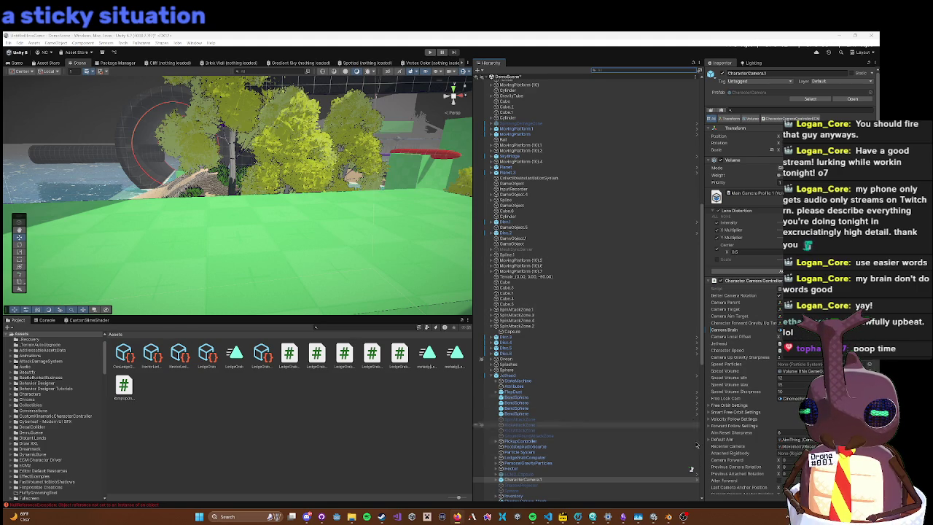
Step: Open the CharacterCamera prefab from the Hierarchy in Prefab Mode
left_click(696, 480)
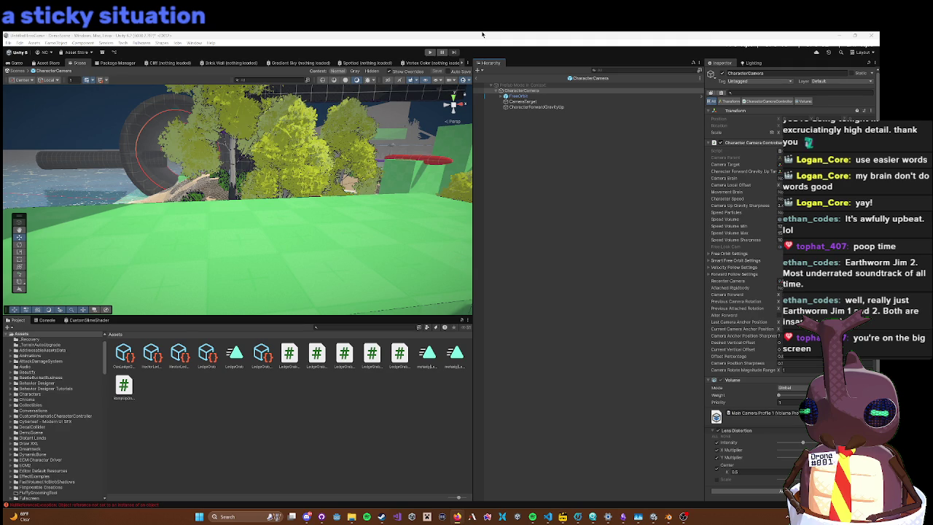
Step: Enter Play mode from the toolbar to playtest the level
left_click(431, 52)
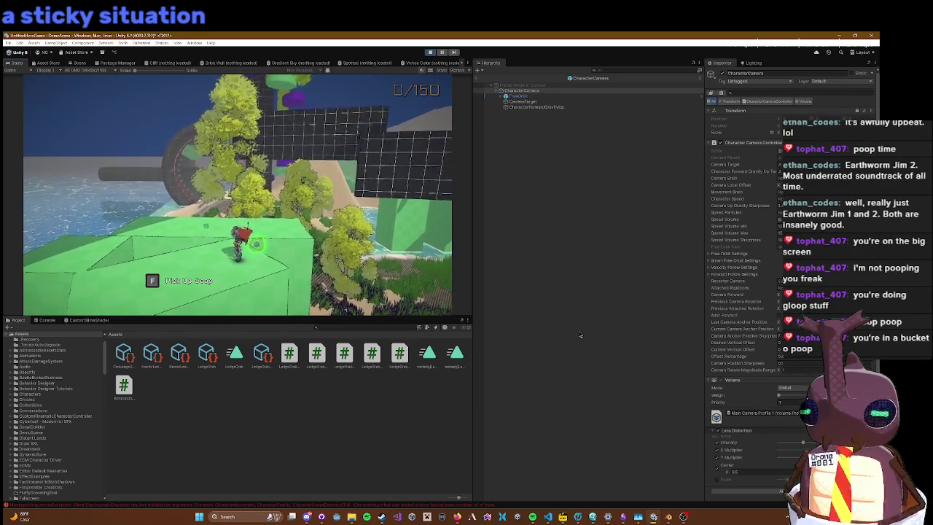
Step: Pick up the goop grenade with F and run the character onto the sandy hill
key("f")
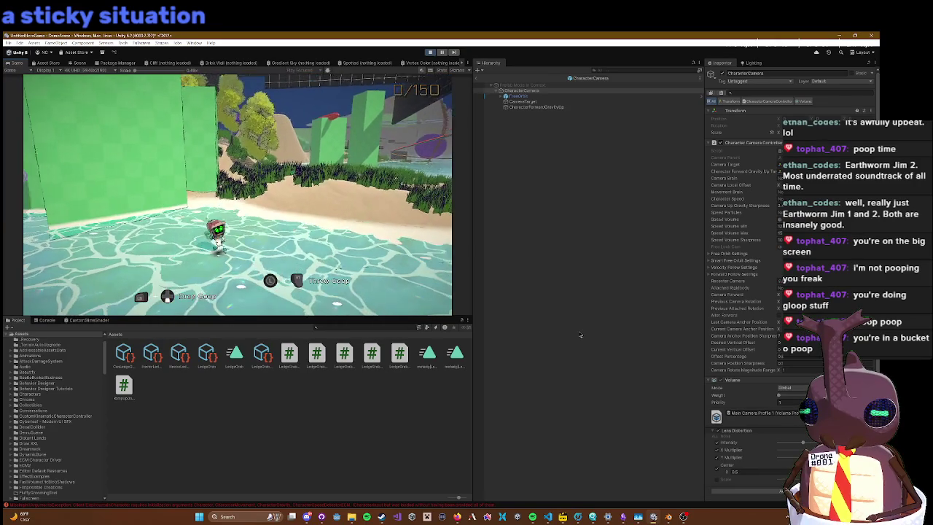
key("Escape")
key("Escape")
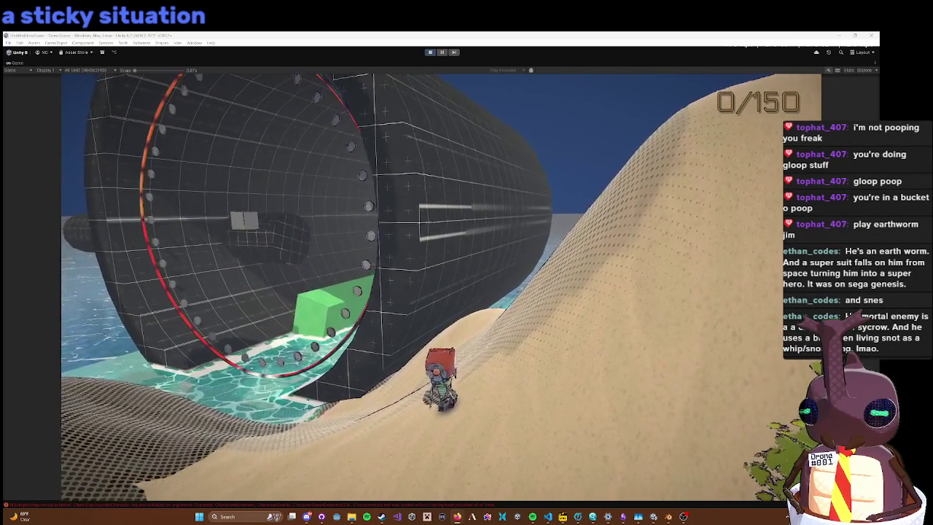
Step: Switch from the running game to Firefox with the Earthworm Jim 2 soundtrack
key("alt+Tab")
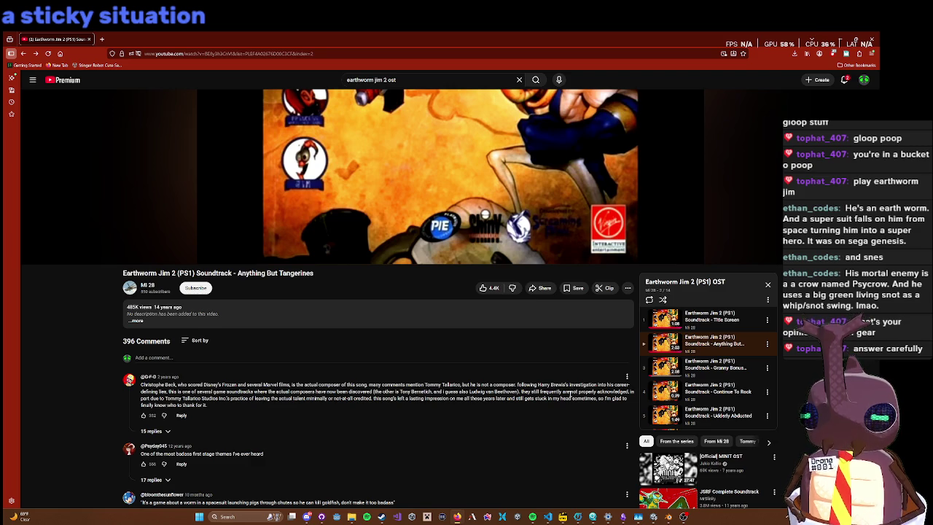
Step: Play 'Earthworm Jim 2 (PS1) Soundtrack - Anything But Tangerines', then minimize the browser
mouse_move(418, 193)
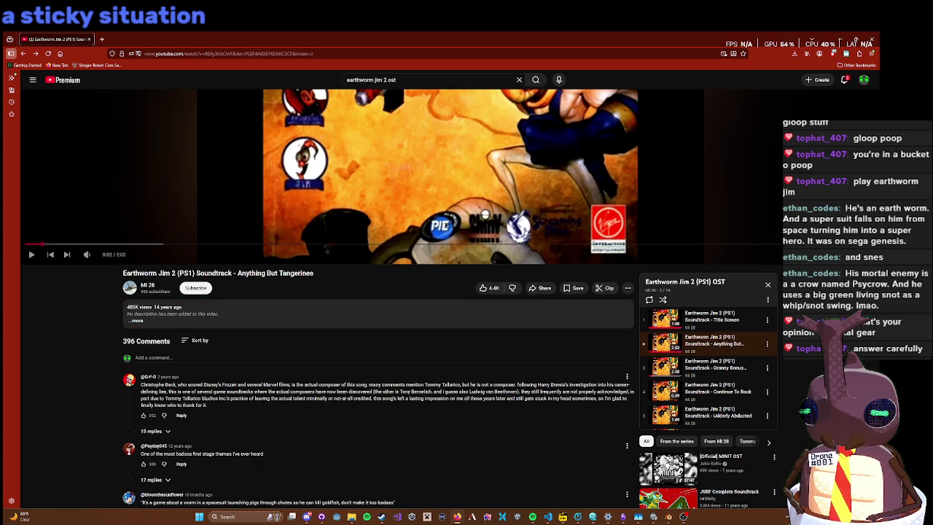
left_click(415, 176)
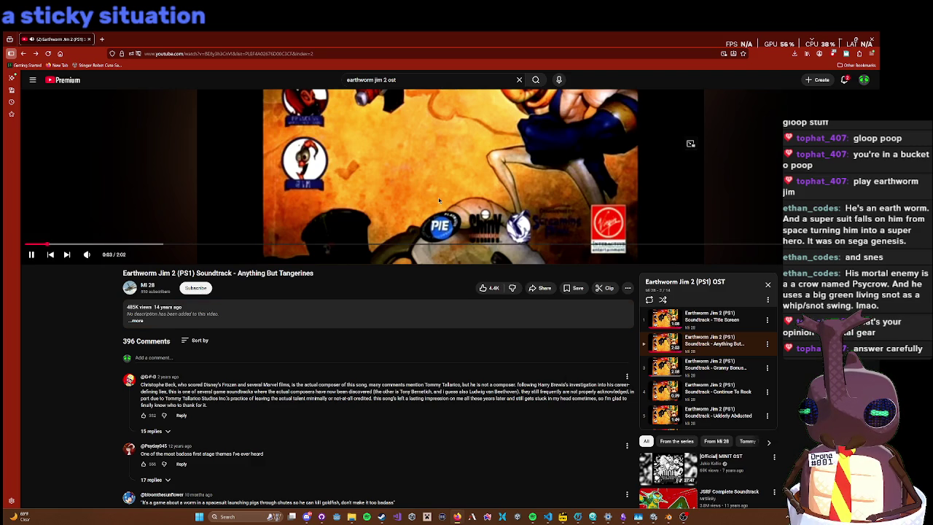
scroll(439, 200, "up", 3)
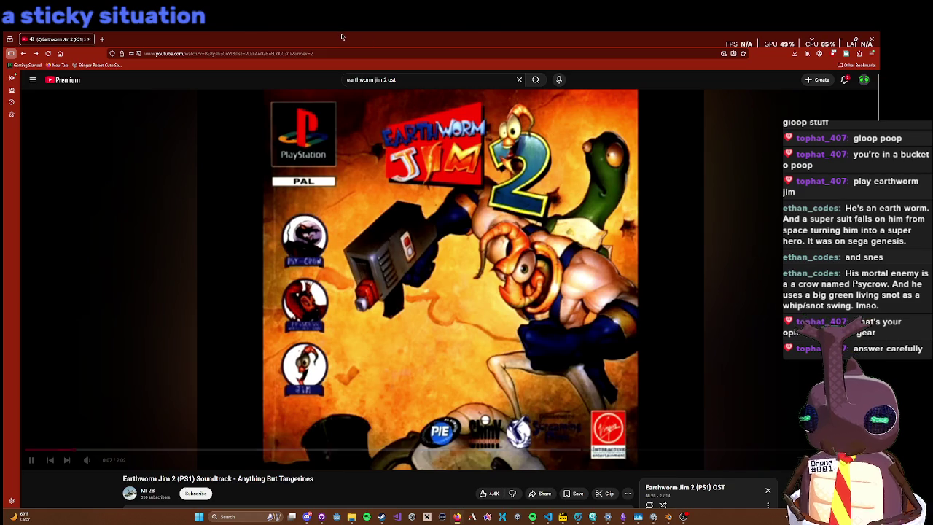
key("super+Down")
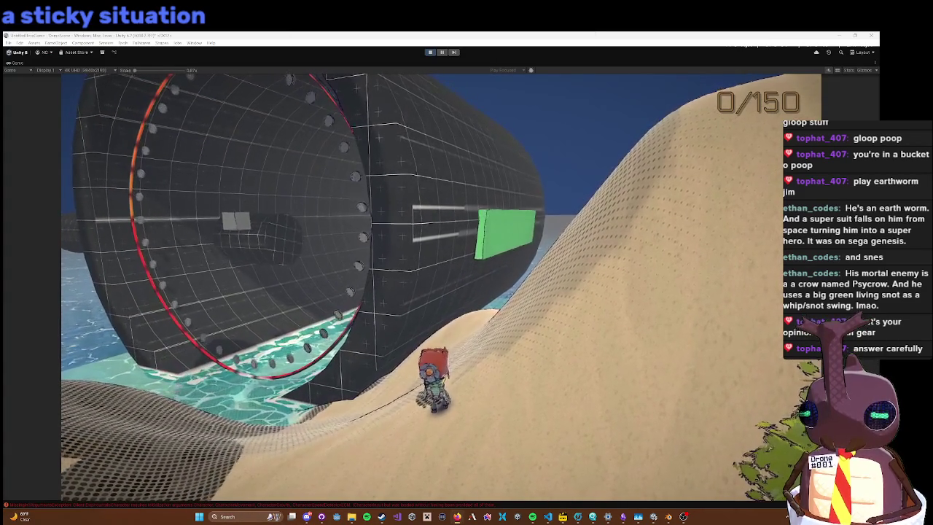
Step: Climb the sandy hill and fire-boost forward, raising the collectible counter to 69/150
left_click(378, 228)
key("w")
key("w")
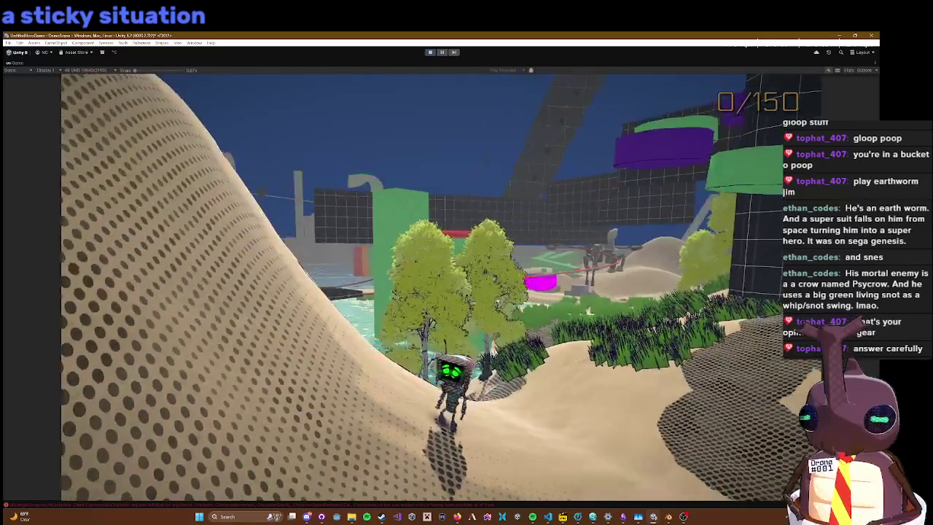
key("w")
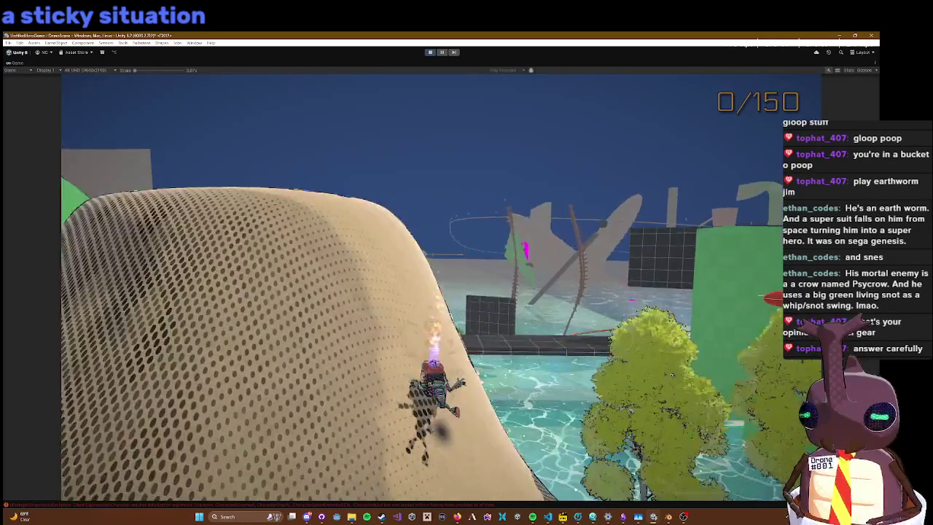
key("w")
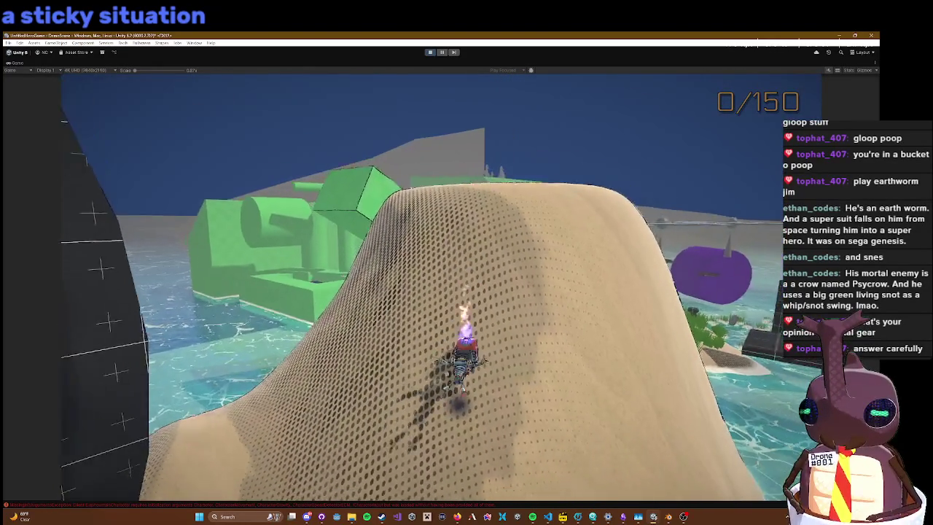
key("w")
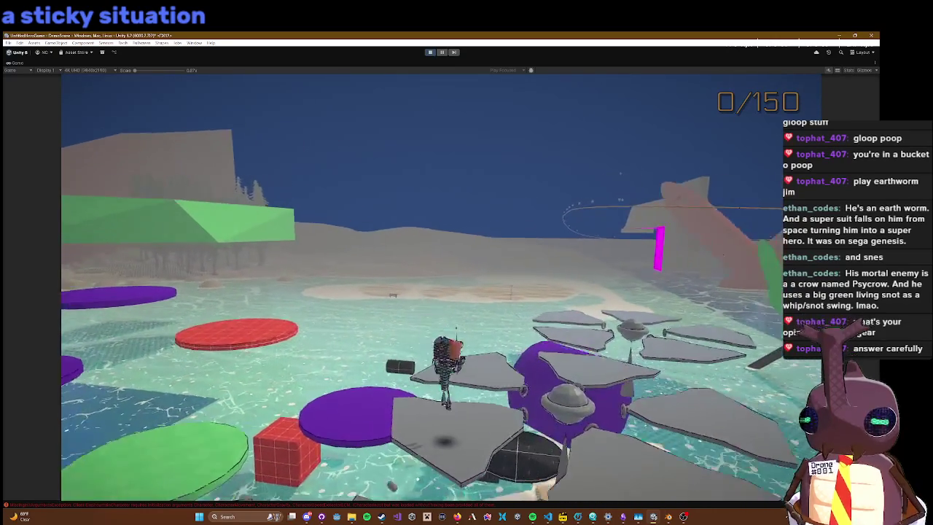
key("space")
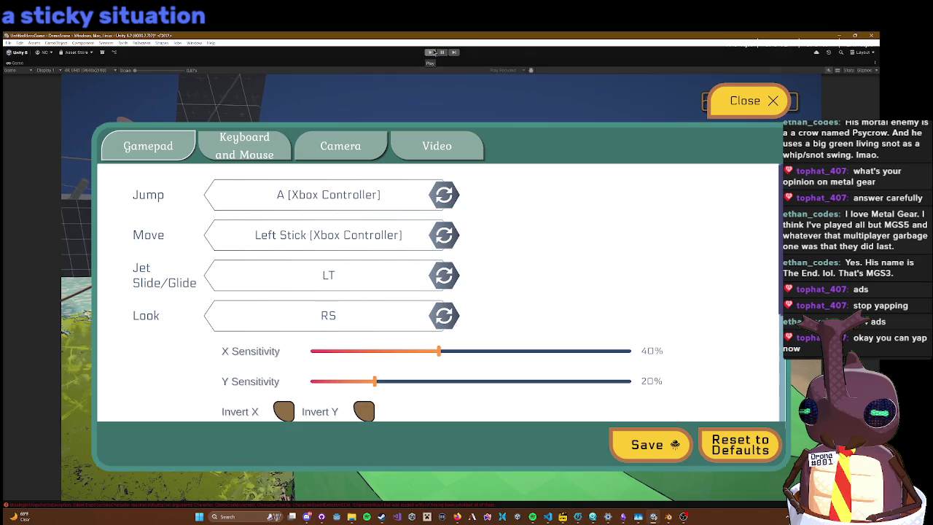
Step: Stop Play mode and exit CharacterCamera Prefab Mode back to the full DemoScene
left_click(433, 52)
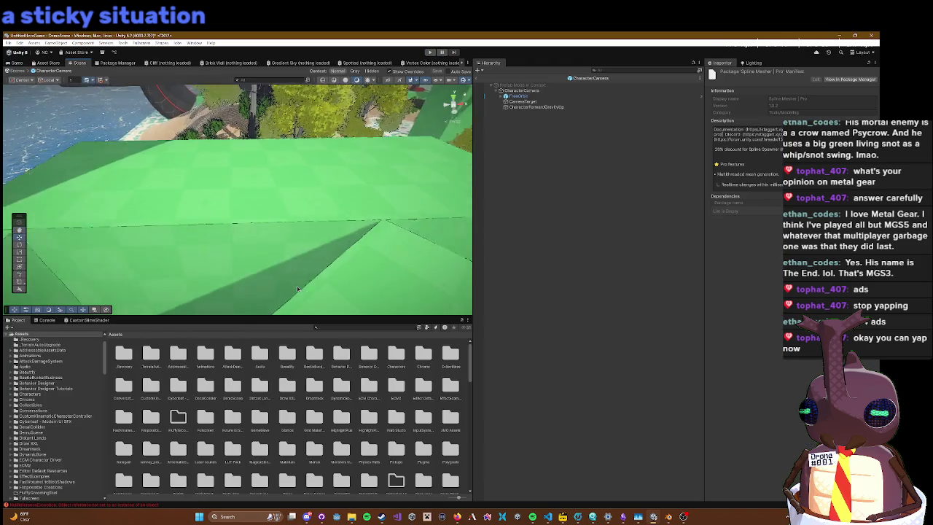
mouse_move(297, 288)
left_mouse_down()
mouse_move(271, 268)
mouse_move(288, 205)
left_mouse_up()
left_click(288, 205)
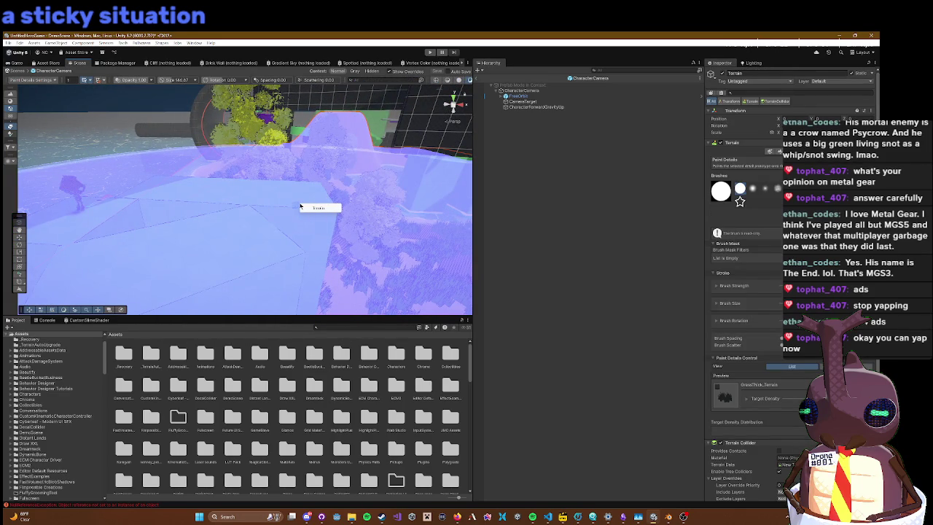
left_click(603, 154)
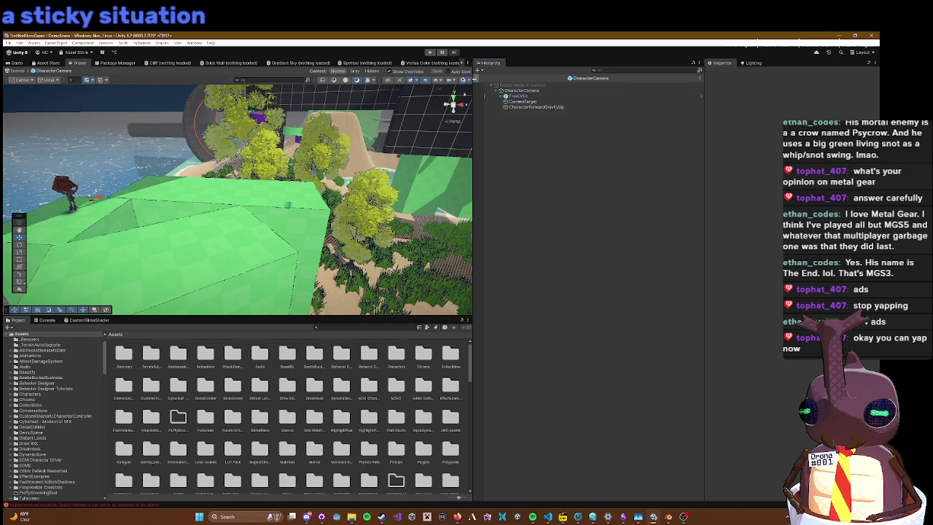
left_click(475, 79)
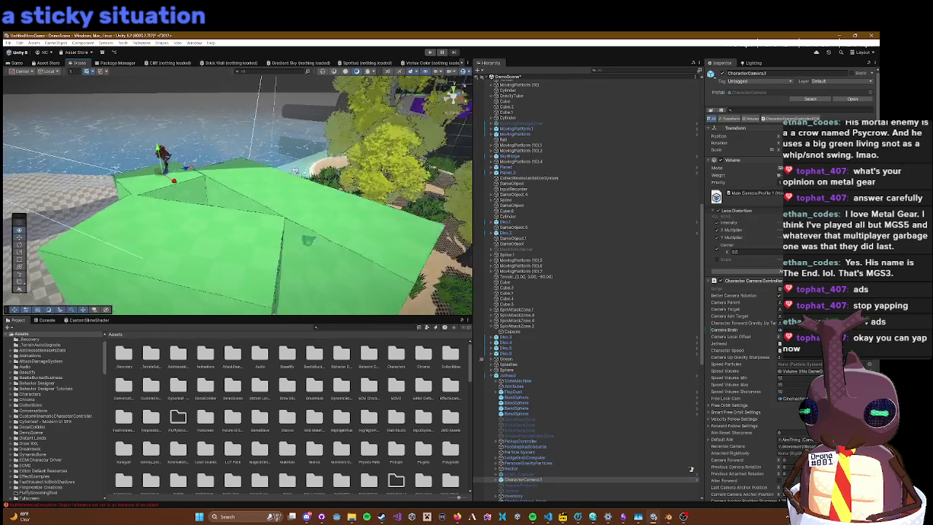
Step: Select the rock's Mesh object from the overlapping objects, then cancel its rename
right_click(273, 238)
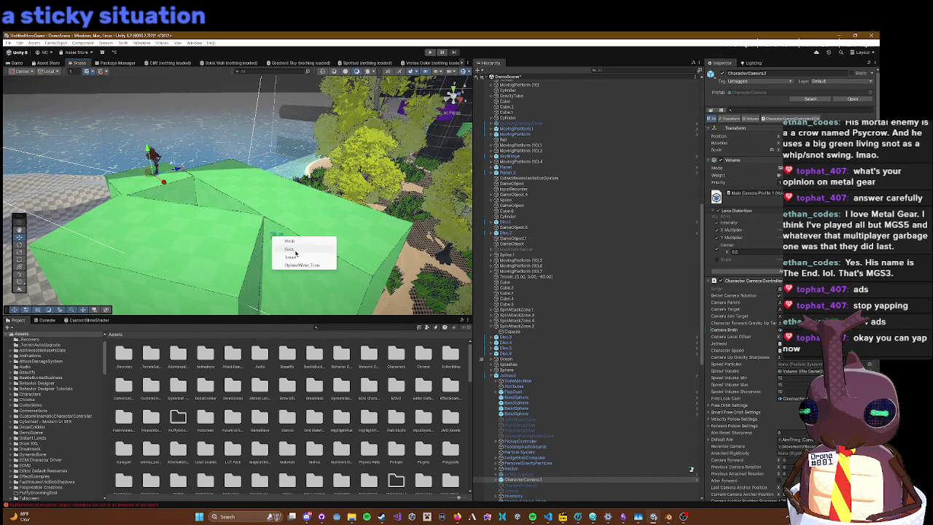
left_click(290, 242)
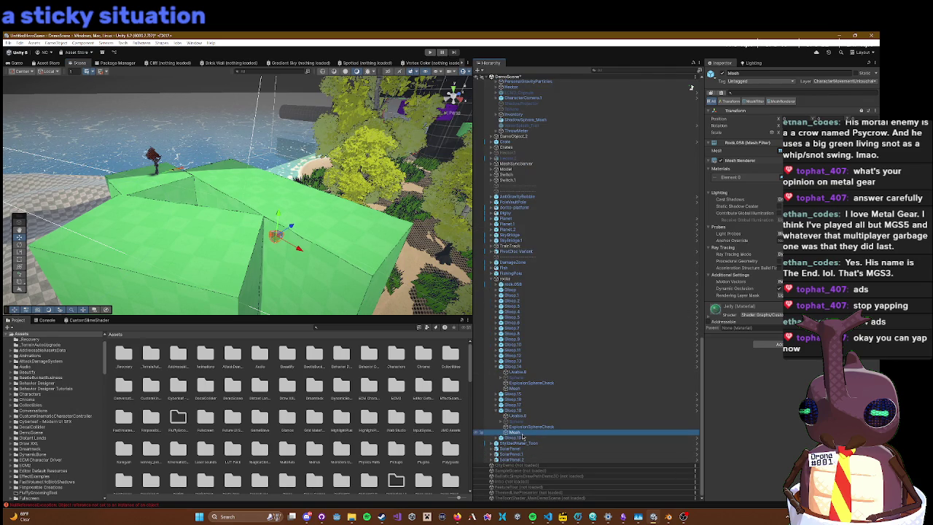
left_click(522, 433)
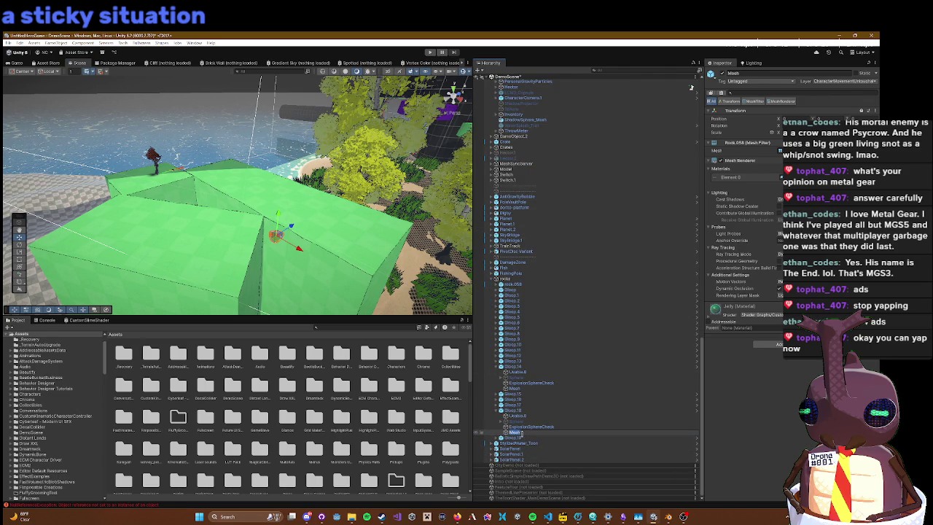
key("Escape")
Step: Rename the Gloop prefab's Mesh child to GloopMesh and save the prefab
left_click(697, 411)
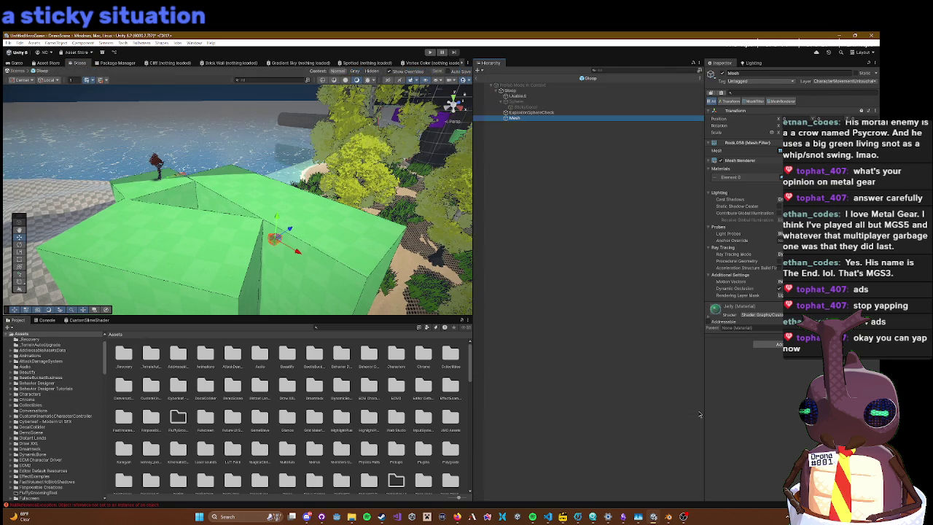
left_click(519, 118)
type("GlooMesh")
key("Return")
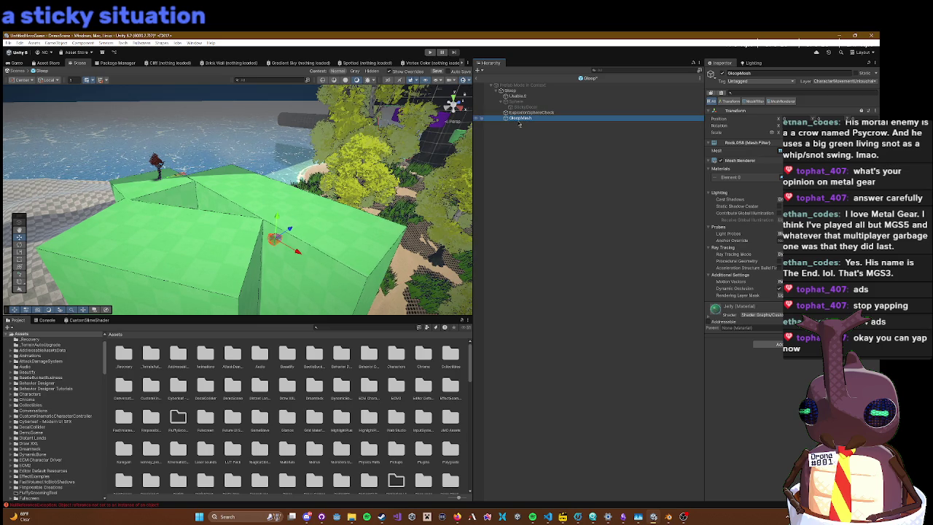
left_click(479, 81)
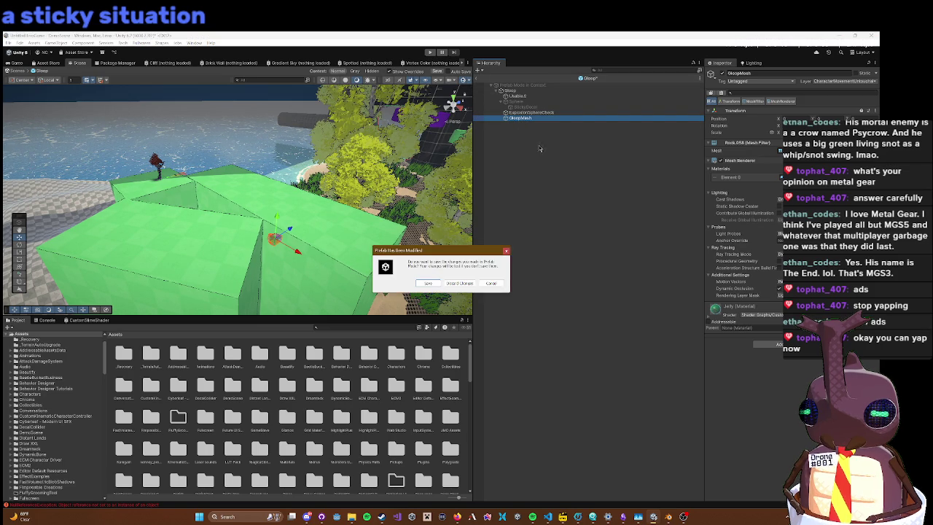
left_click(426, 283)
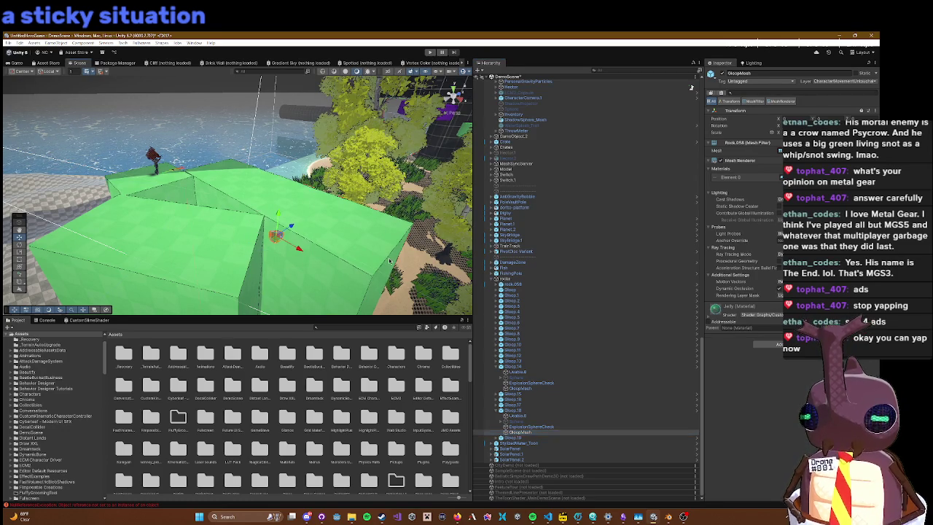
Step: Select the green platform, orbit closer, and select the floating green Gloop blob
left_click(292, 231)
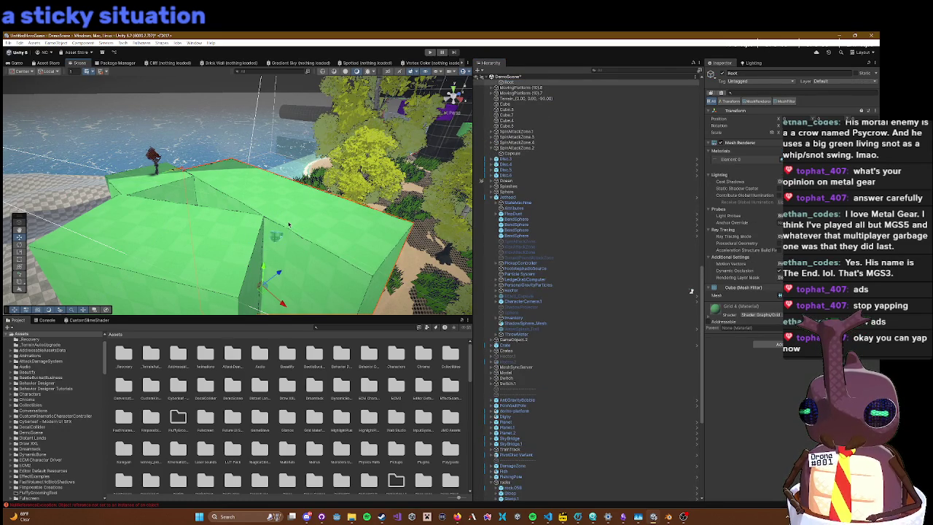
right_click(277, 239)
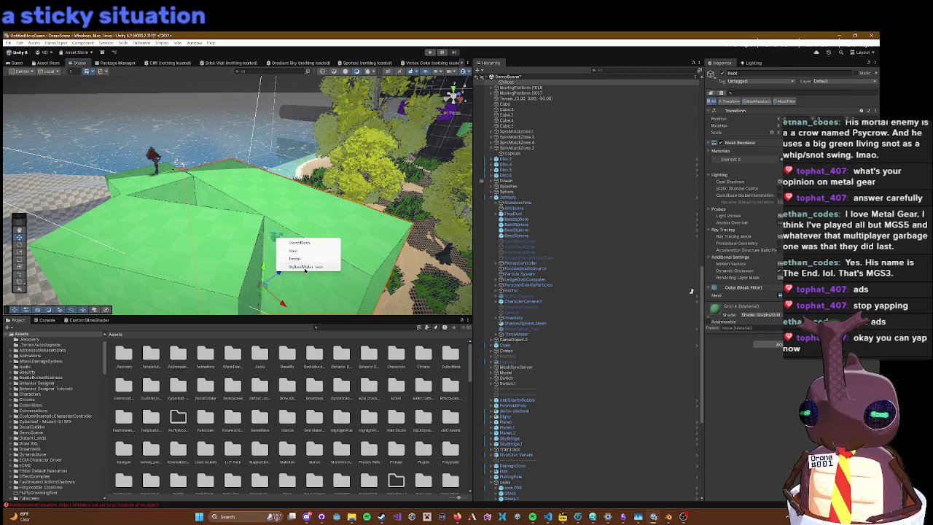
right_click(275, 194)
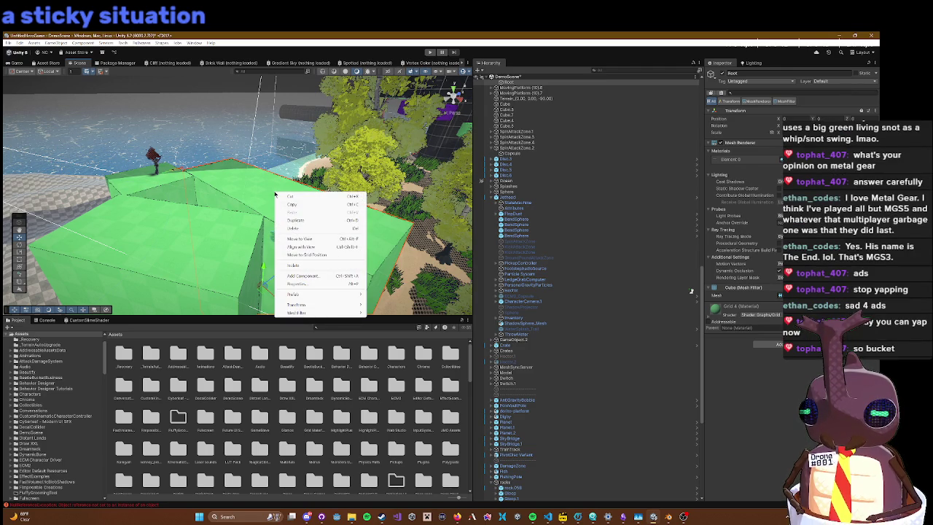
mouse_move(275, 235)
left_mouse_down()
mouse_move(295, 243)
mouse_move(241, 215)
mouse_move(230, 178)
left_mouse_up()
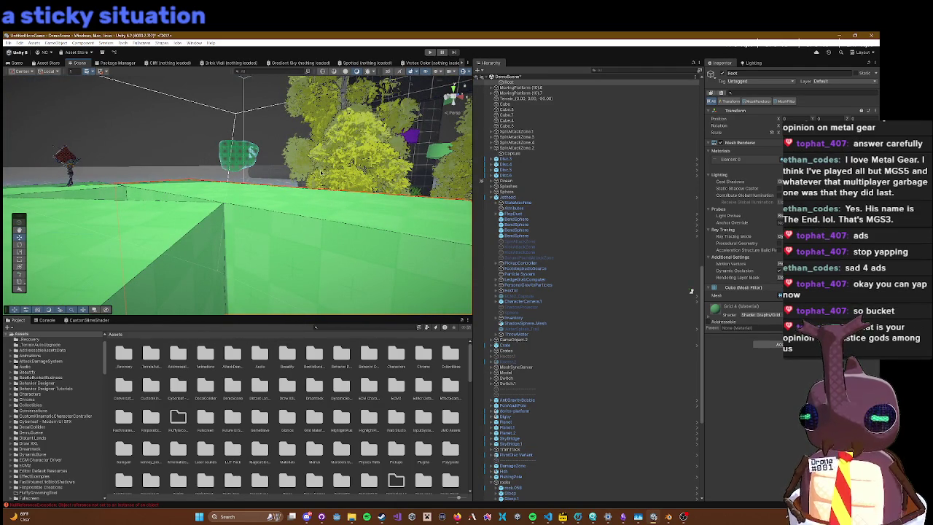
left_click(238, 147)
Step: Frame and enlarge the Gloop's wireframe sphere, then start Play mode
left_click_drag(296, 103, 357, 146)
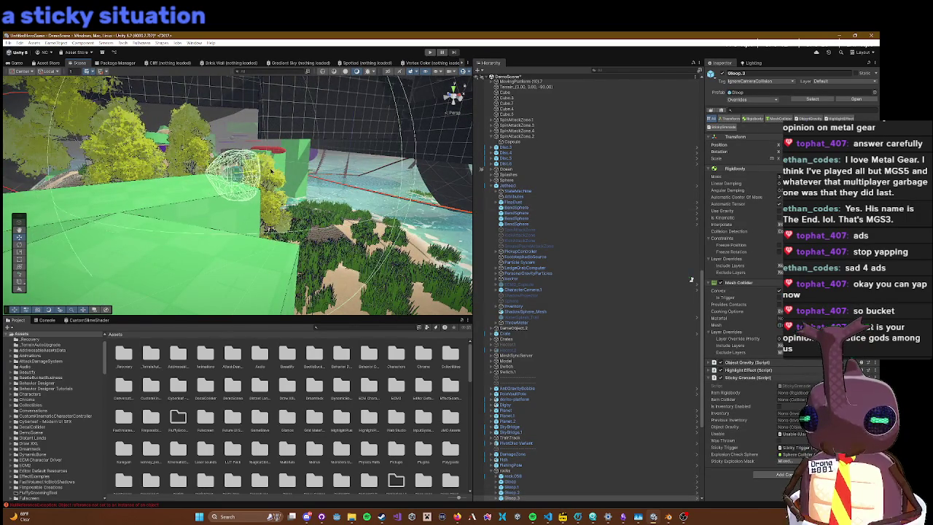
left_click_drag(389, 181, 258, 180)
double_click(544, 164)
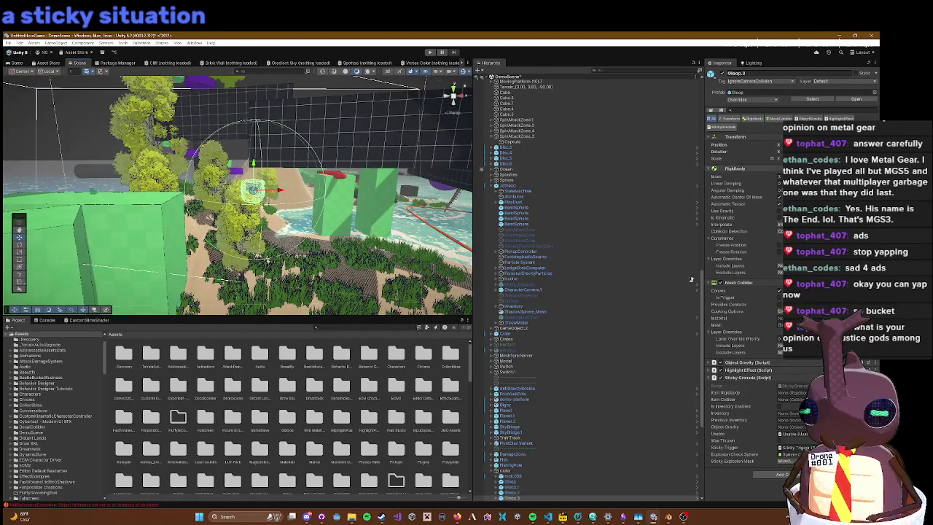
key("f")
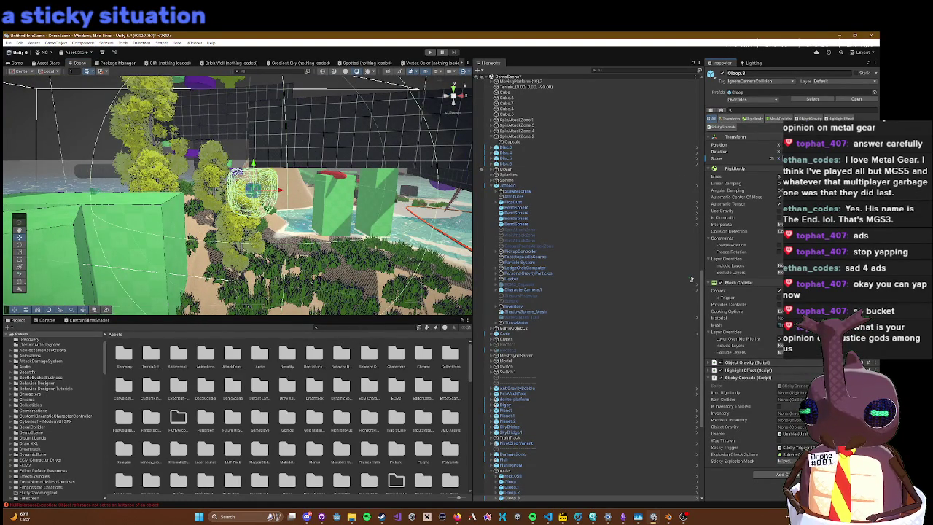
key("f")
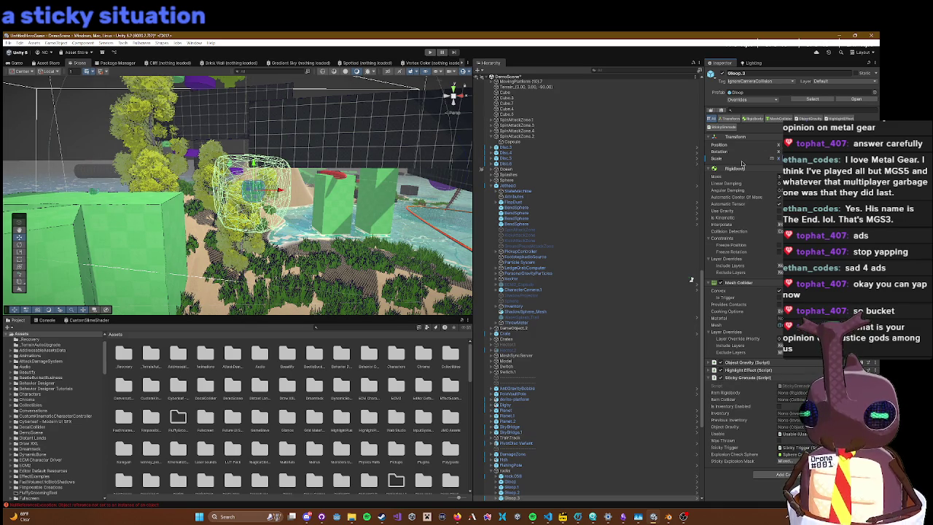
key("Return")
left_click_drag(398, 140, 360, 149)
left_click(429, 53)
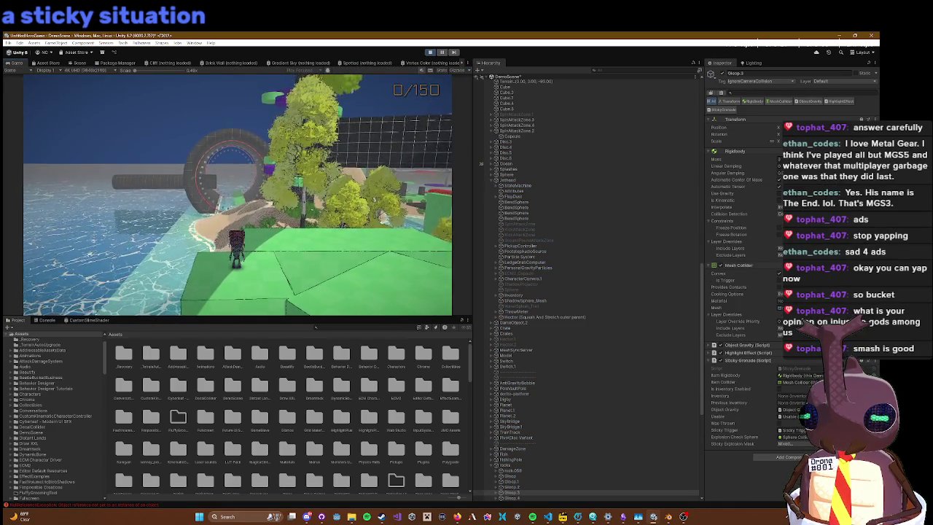
Step: During the playtest, open and close the in-game settings menu, then reopen it
key("Escape")
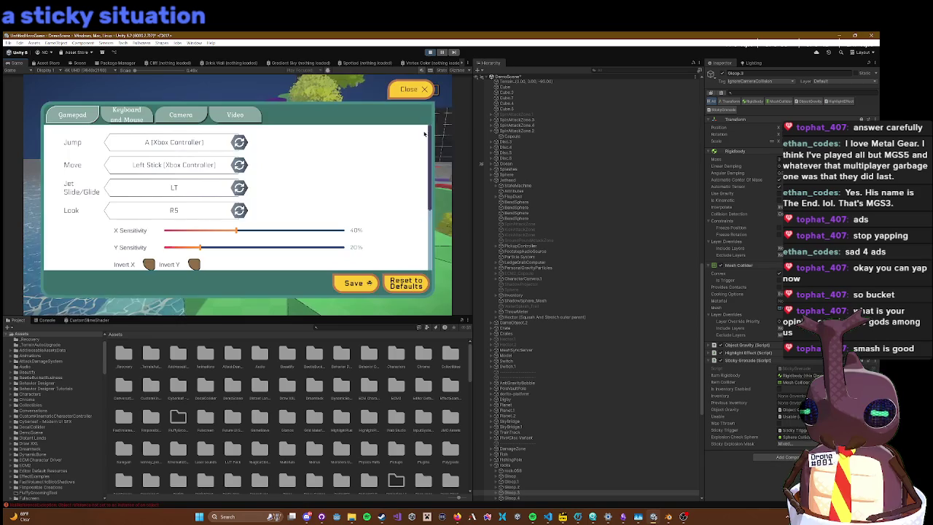
key("Escape")
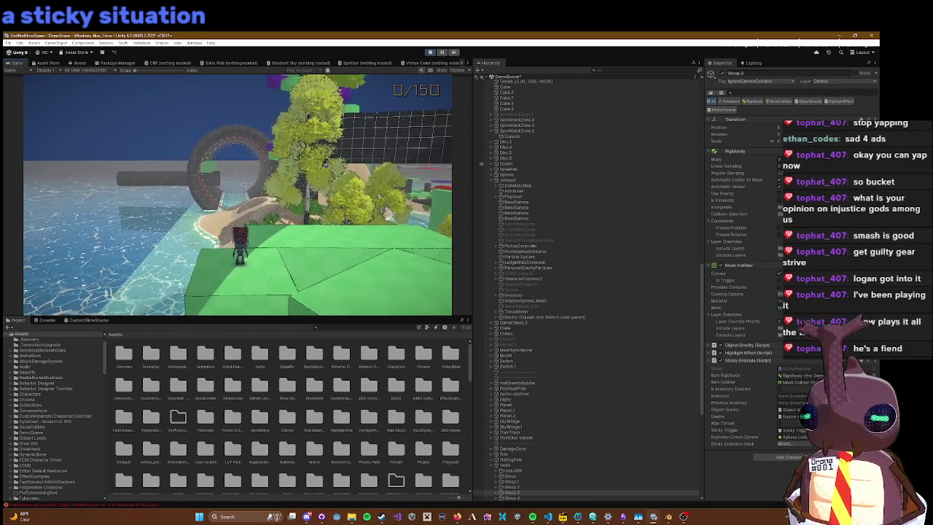
key("Escape")
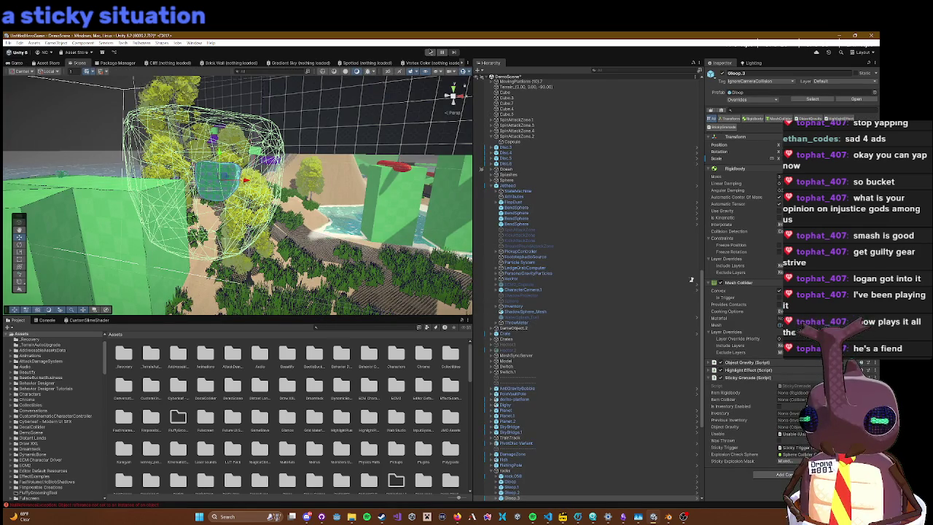
left_click(429, 53)
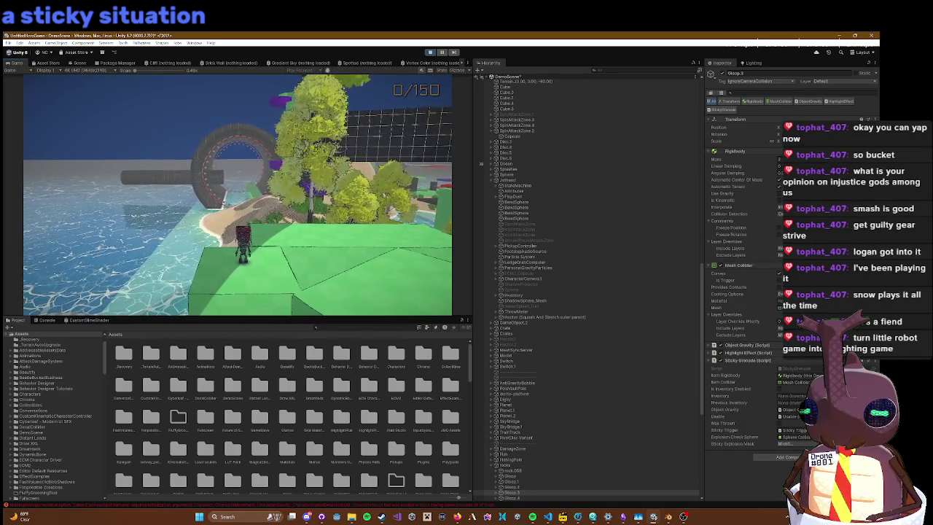
key("Escape")
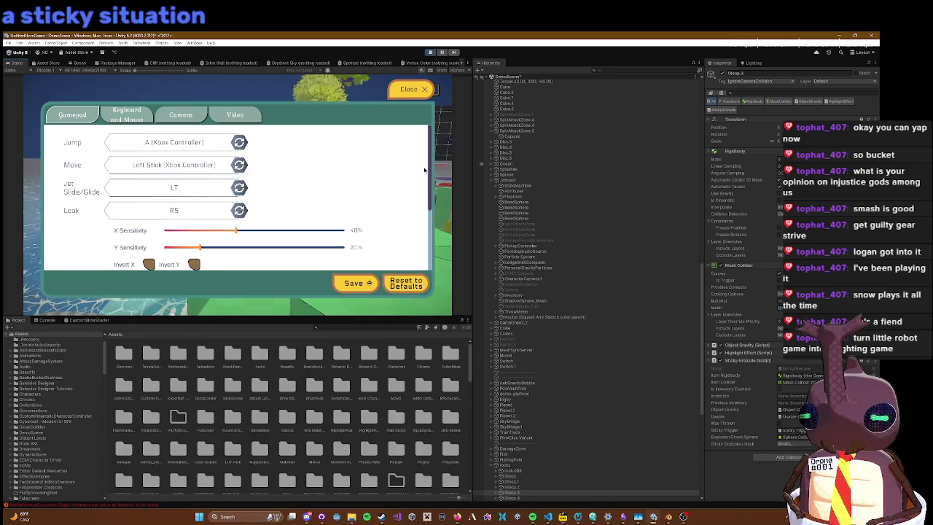
left_click(430, 53)
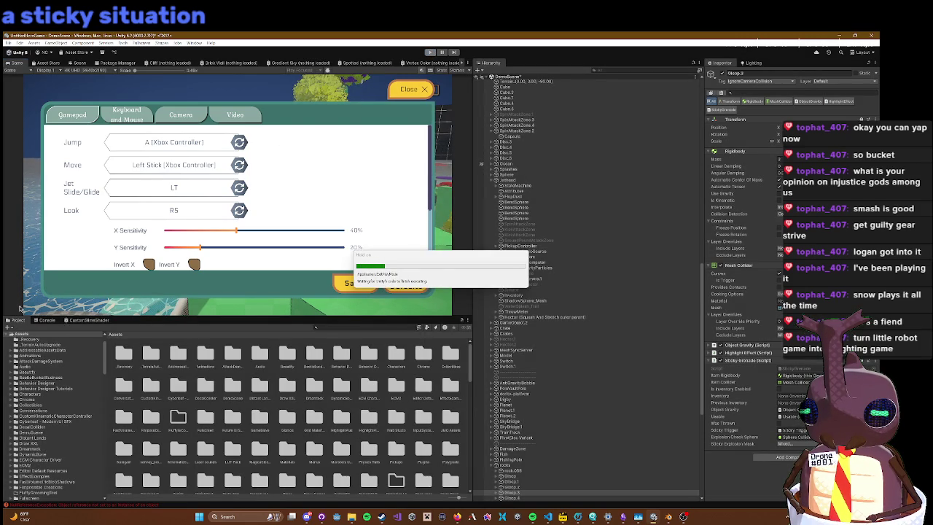
left_click(40, 354)
left_click(30, 361)
scroll(232, 362, "down", 10)
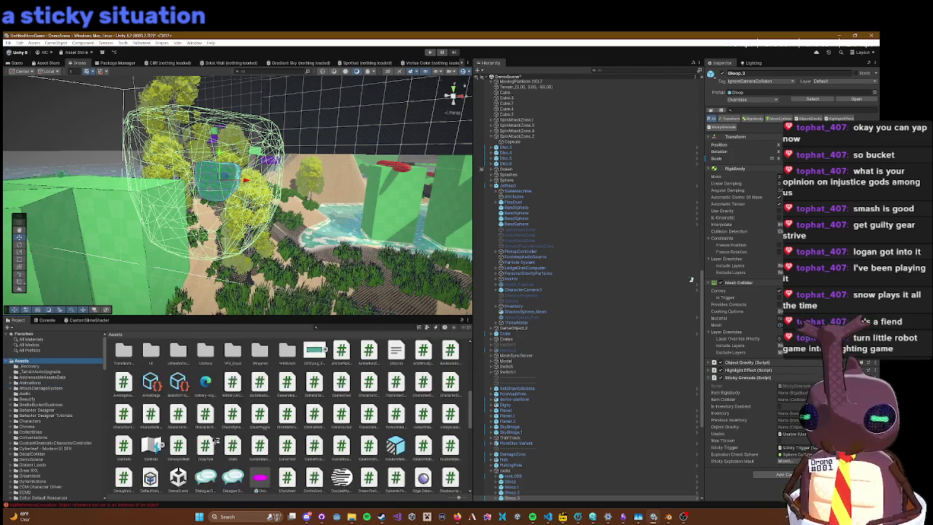
Step: Reimport AnchorSplinePoints.cs from the Project window, then run the game in the Game view
scroll(231, 362, "up", 3)
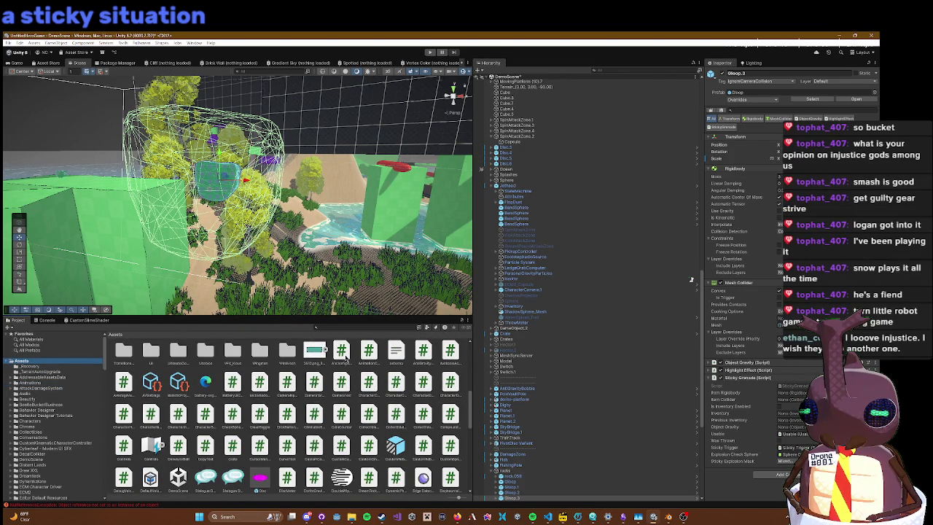
left_click(342, 354)
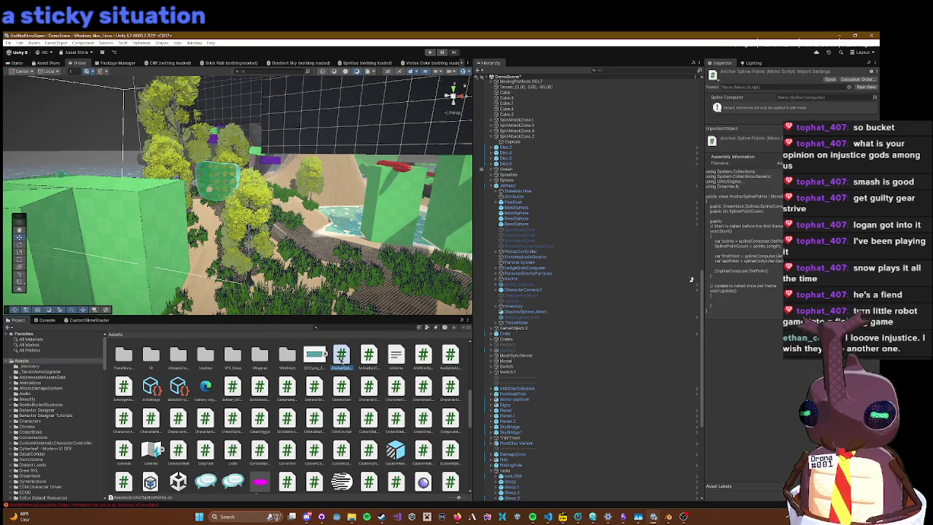
right_click(340, 356)
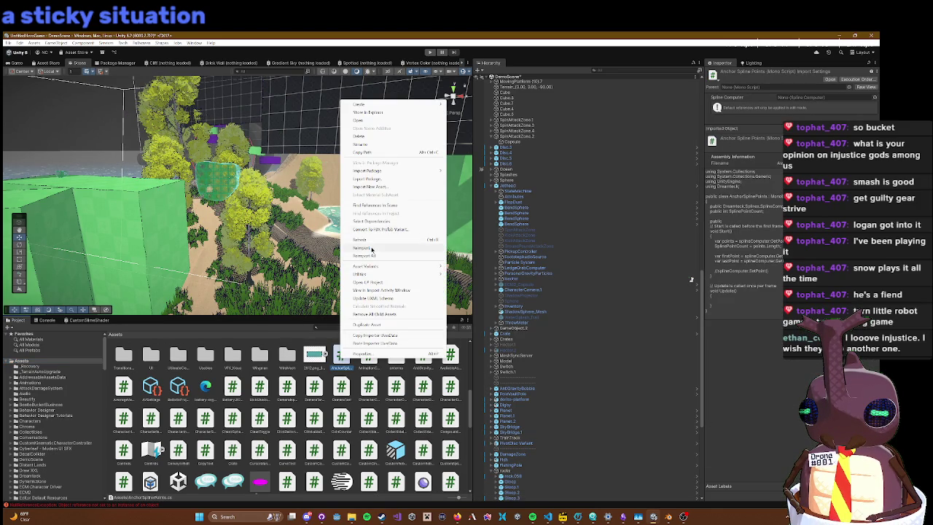
left_click(372, 248)
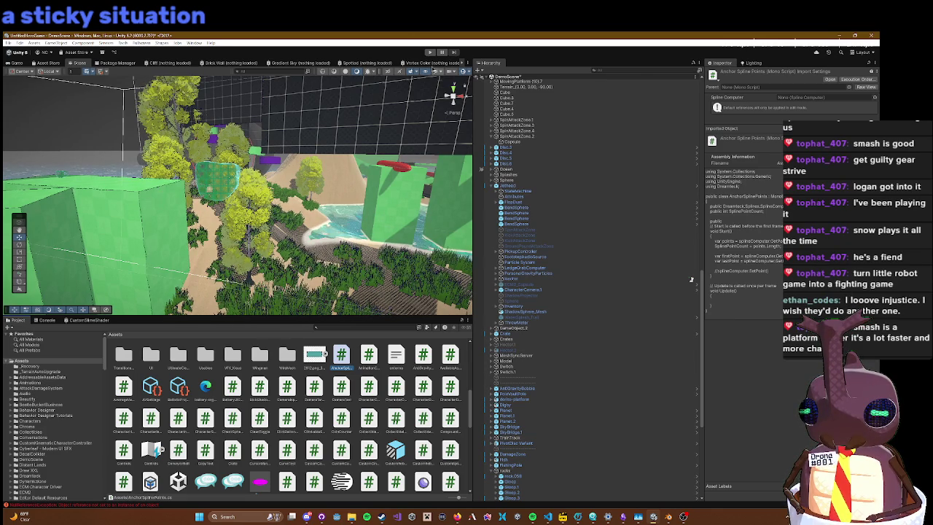
left_click(431, 51)
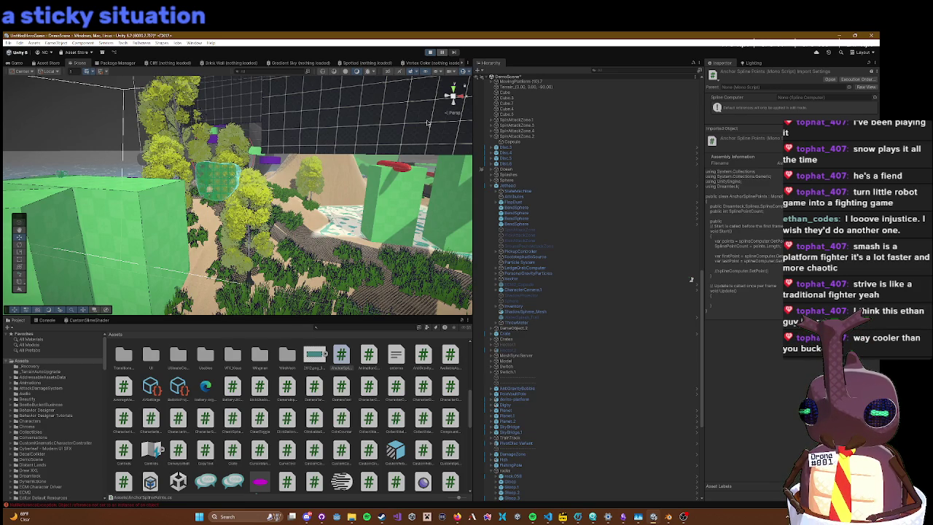
key("ctrl+2")
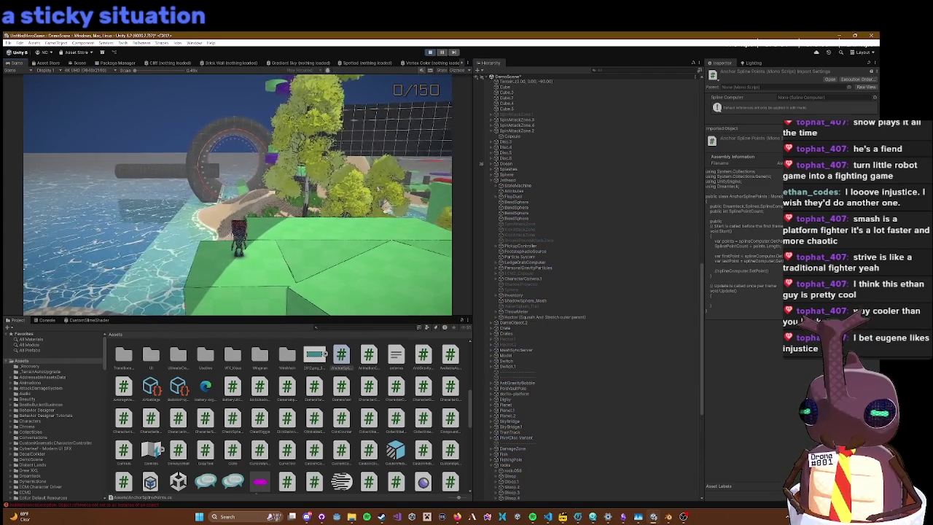
Step: Toggle the in-game settings menu several times with Escape, then stop and restart the playtest
key("Escape")
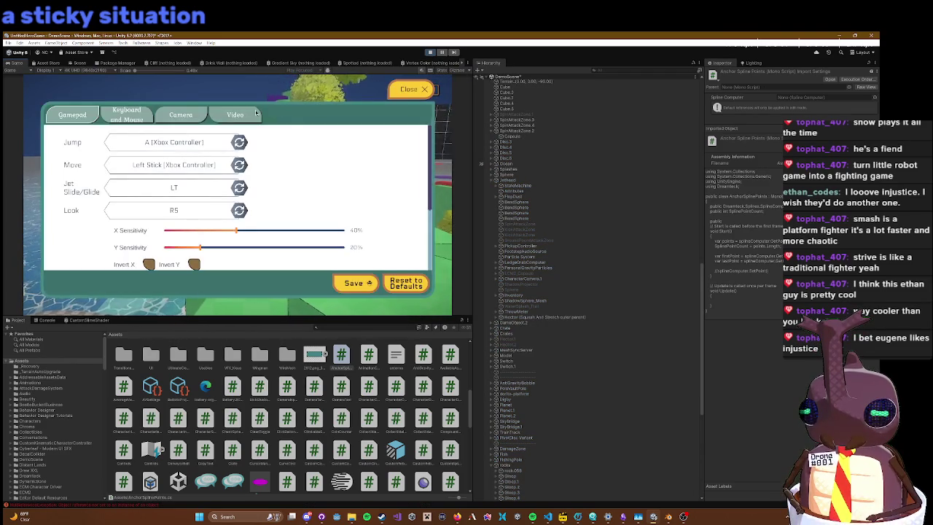
key("Escape")
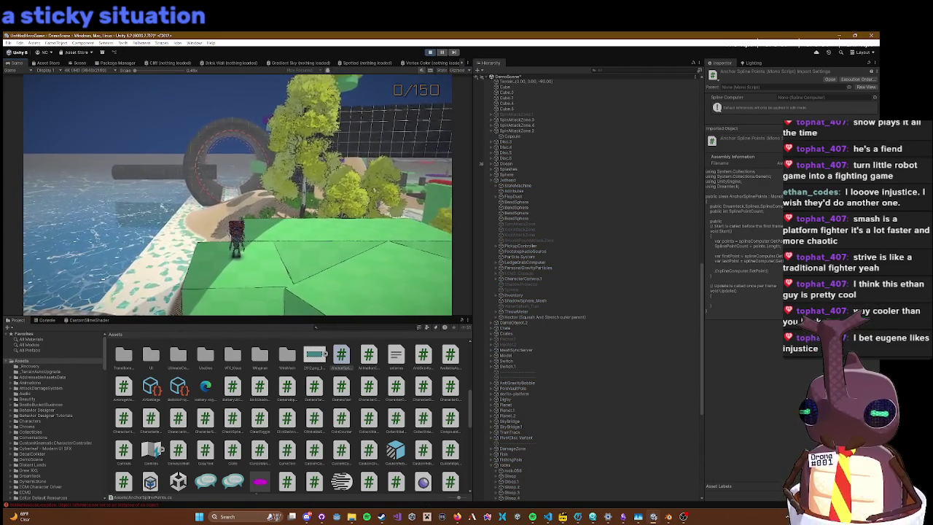
key("Escape")
key("Escape")
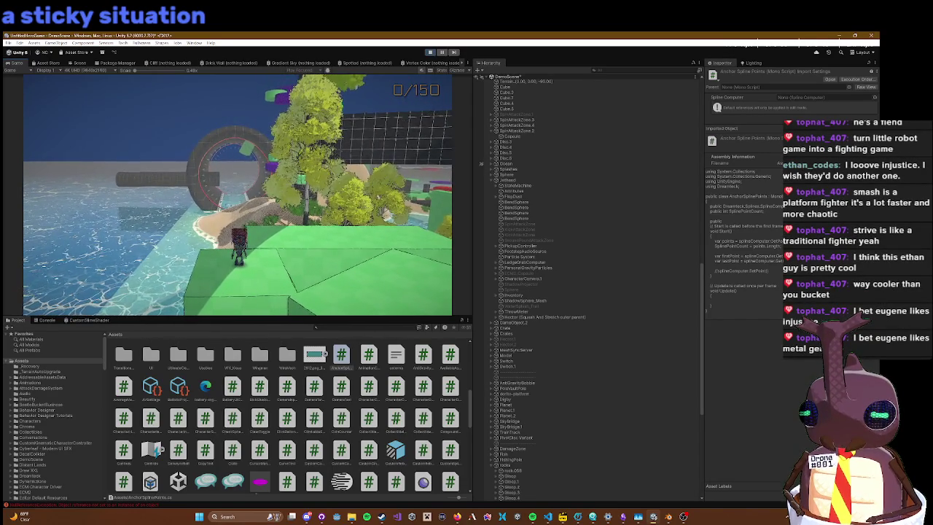
key("Escape")
key("Escape")
key("Escape")
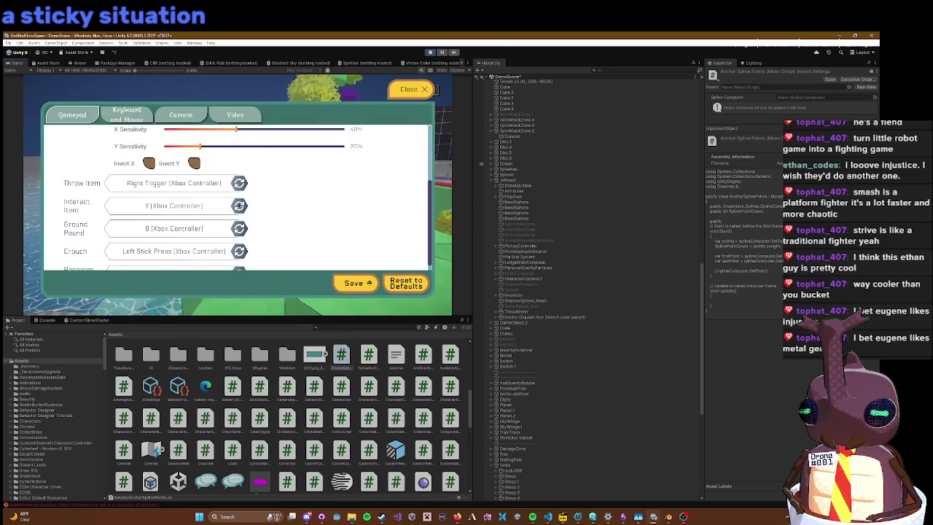
key("Escape")
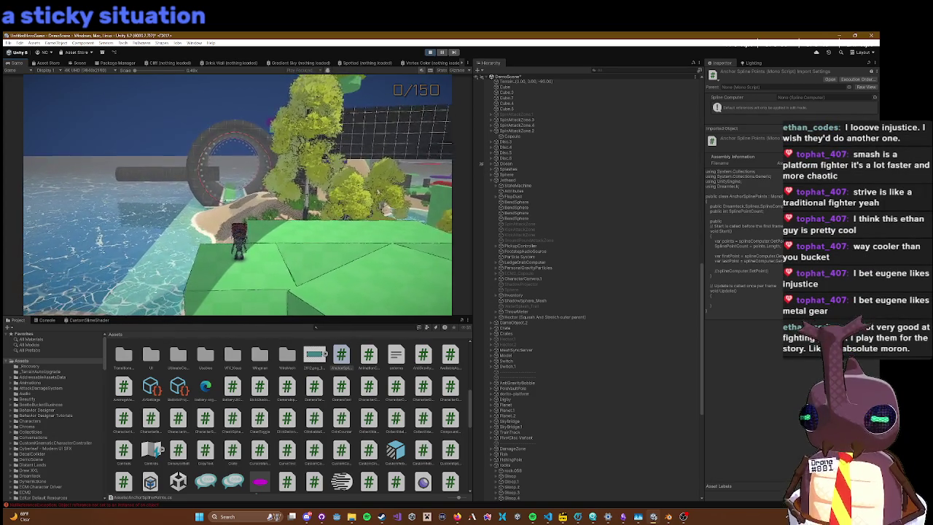
key("Escape")
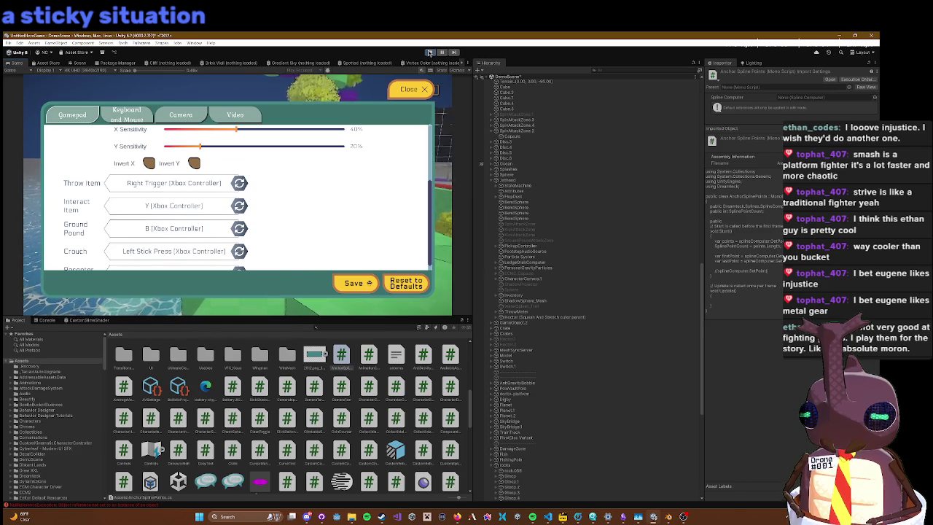
left_click(430, 51)
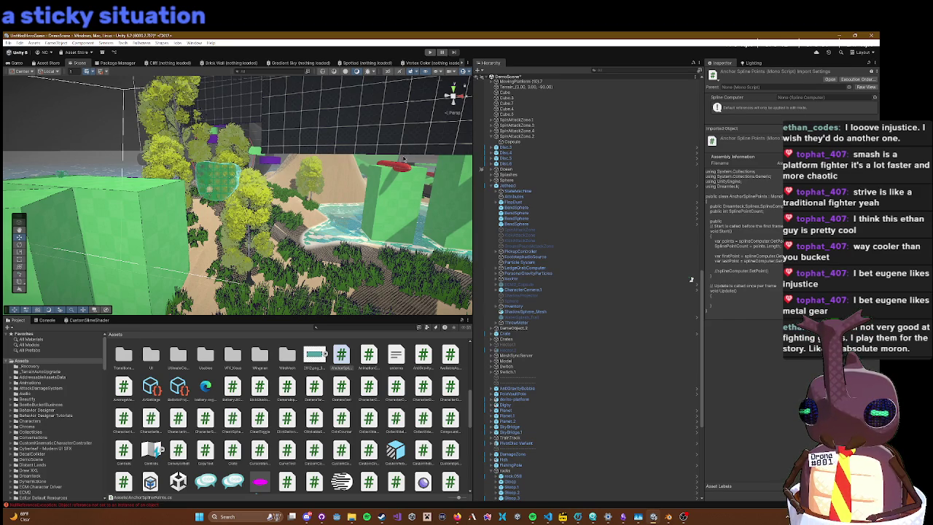
left_click(429, 53)
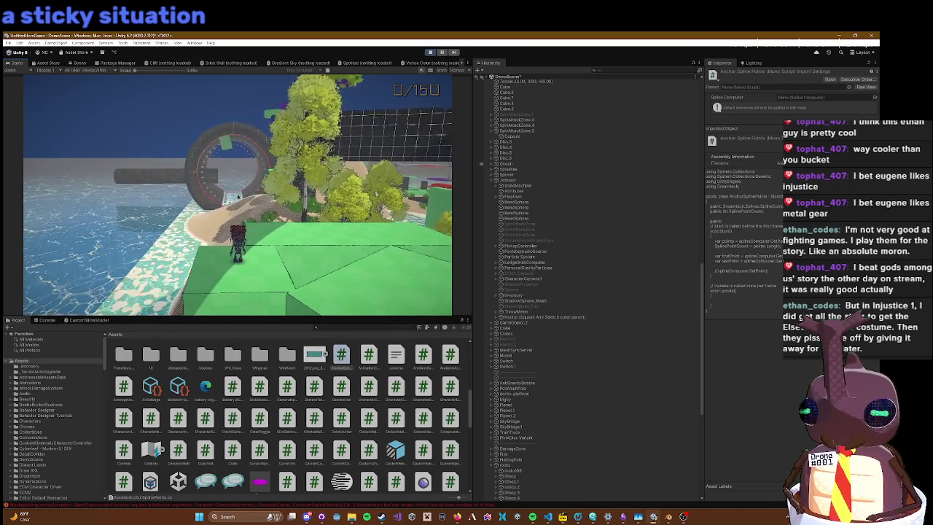
key("Escape")
left_click(430, 53)
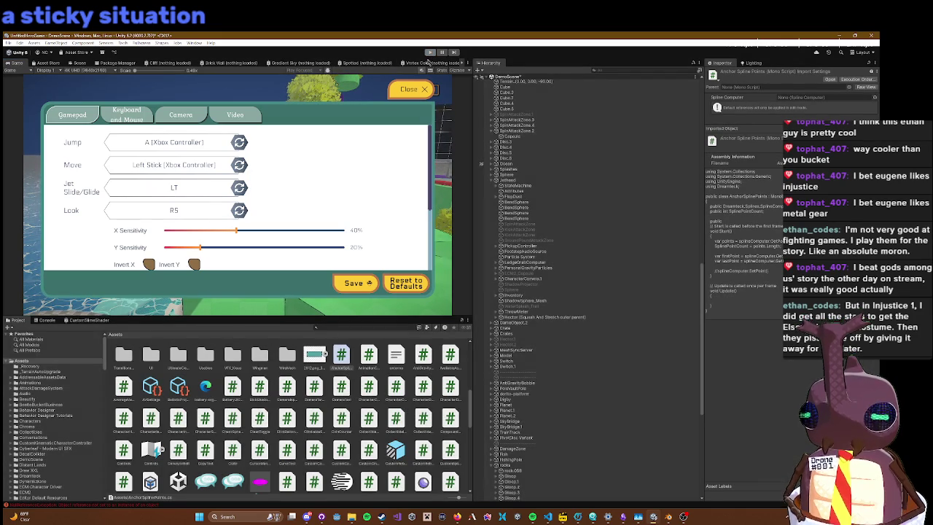
left_click(429, 52)
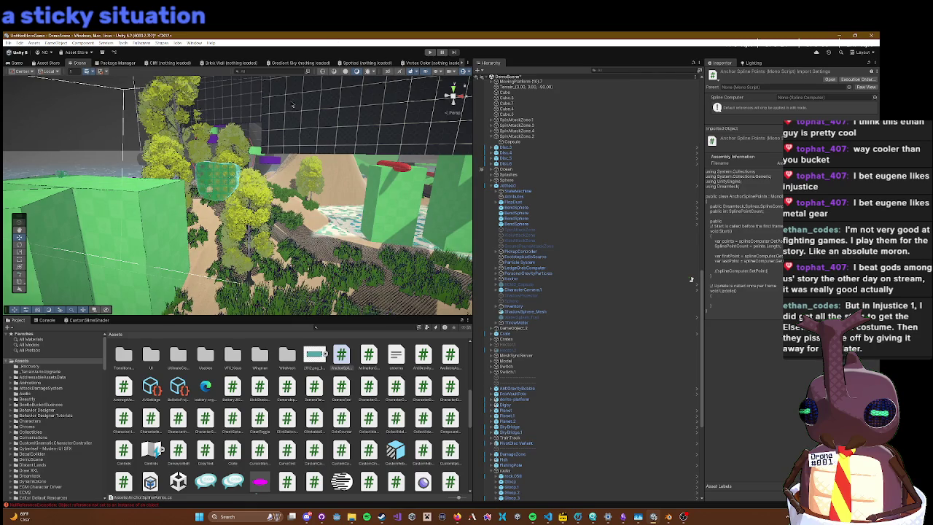
scroll(525, 146, "up", 5)
Step: Select SpinAttackZone.2 under DemoScene, then switch to Blender and orbit around the cylinder
right_click(519, 77)
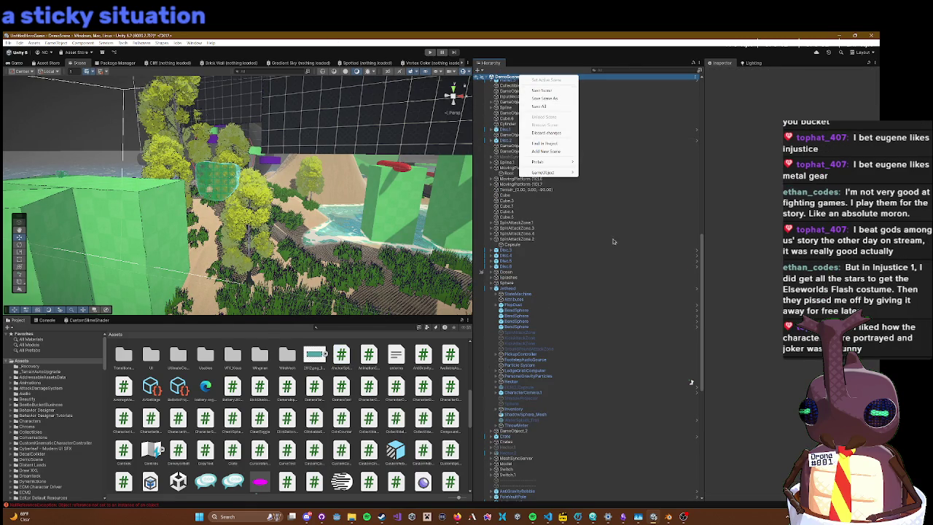
left_click(625, 241)
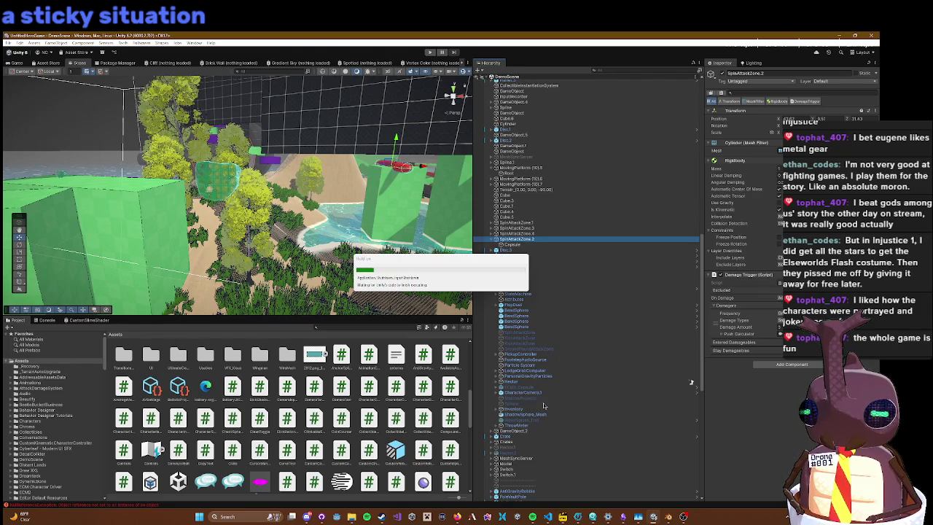
left_click(668, 516)
mouse_move(400, 291)
left_mouse_down()
mouse_move(269, 259)
mouse_move(288, 341)
mouse_move(431, 323)
mouse_move(548, 276)
left_mouse_up()
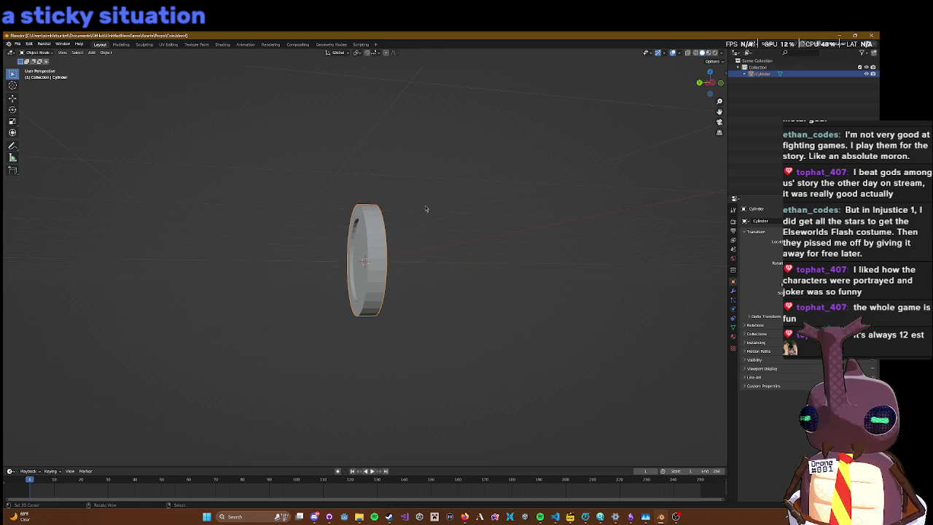
Step: Deselect the coin-shaped cylinder and view it from a tilted top-down angle, zoomed in
left_click(495, 237)
left_click_drag(427, 153, 365, 290)
scroll(365, 290, "up", 4)
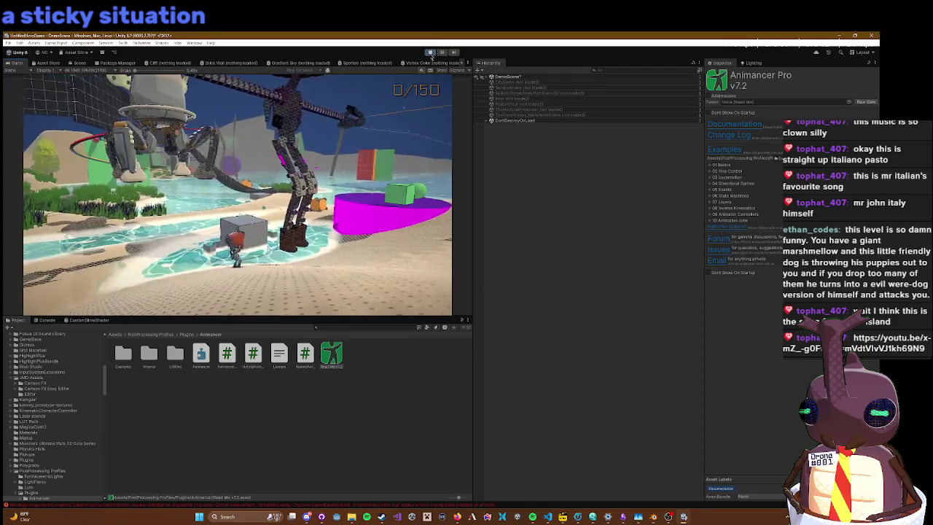
Step: Stop the playtest with Ctrl+P and select the Gloop grenade in the scene
key("ctrl+p")
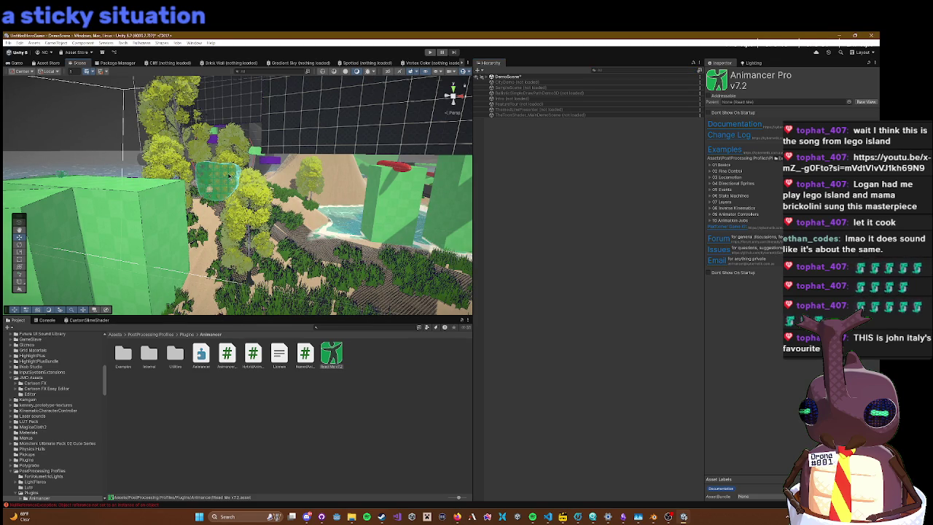
left_click(228, 174)
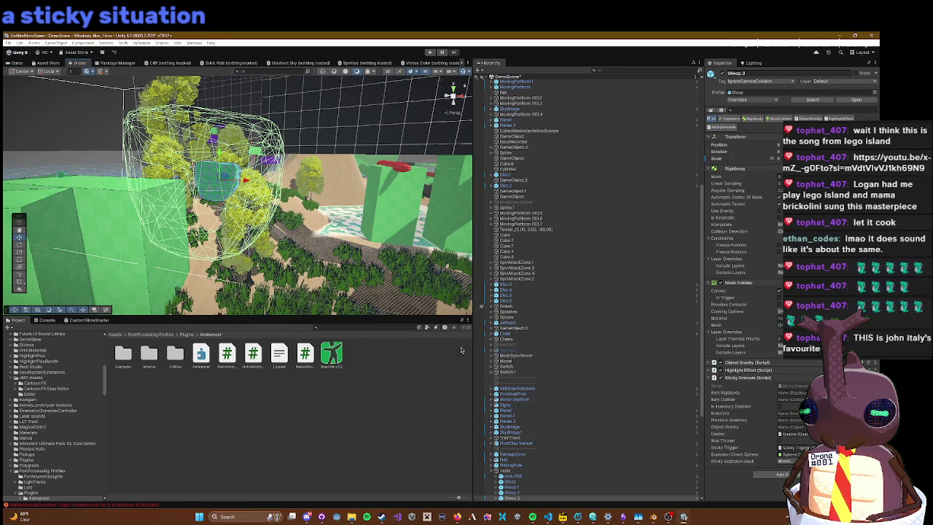
Step: Open the Gloop grenade's StickyGrenade script in Visual Studio Code
left_click(789, 387)
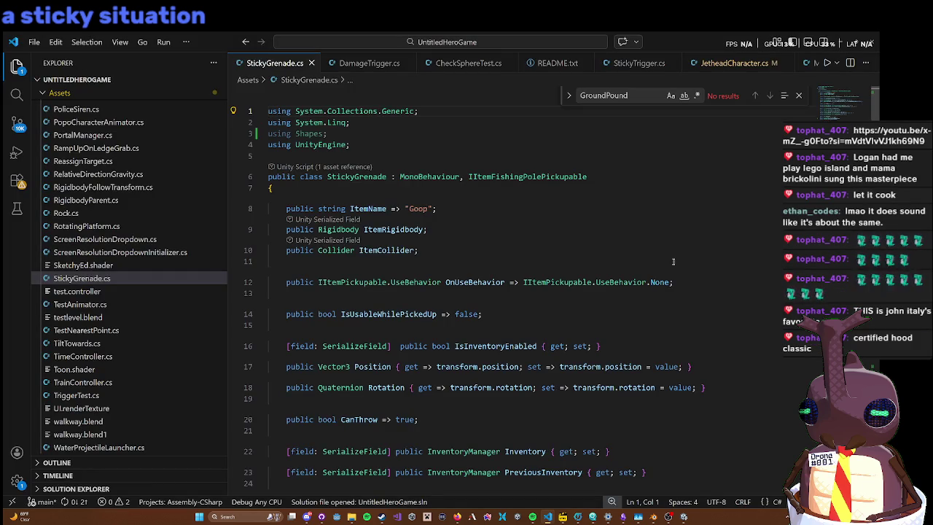
Step: Find all references to ItemCollider and jump to its assignment in Start()
double_click(364, 252)
right_click(363, 252)
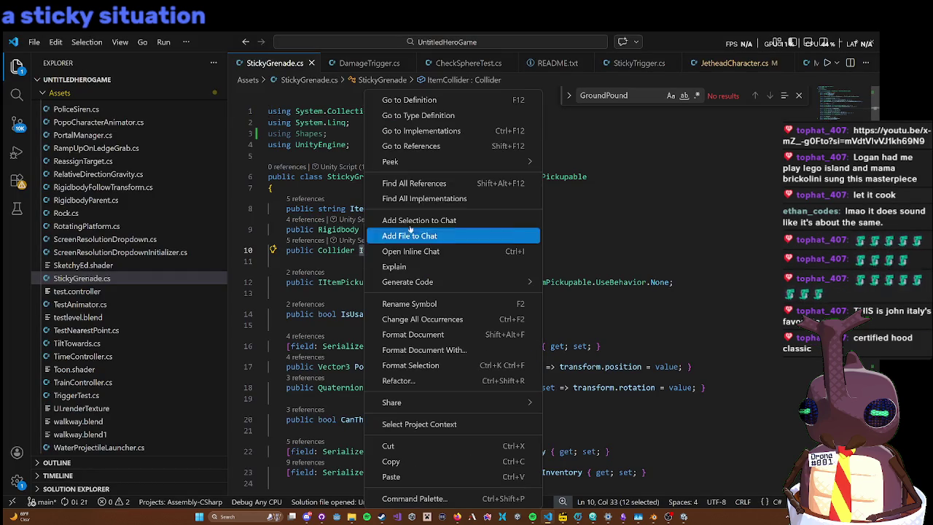
left_click(440, 183)
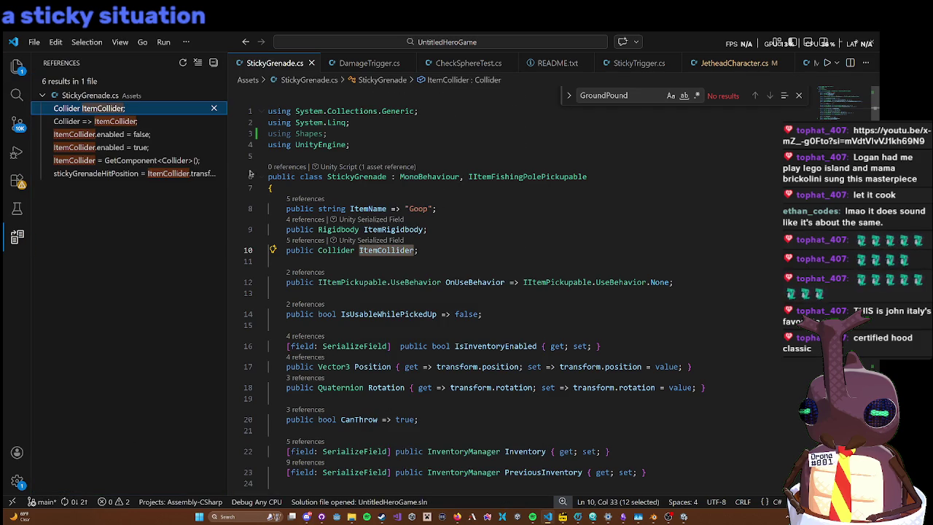
left_click(197, 162)
Step: Delete the three GetComponent assignment lines from Start() and save StickyGrenade.cs
left_click(523, 321)
left_click_drag(524, 321, 513, 285)
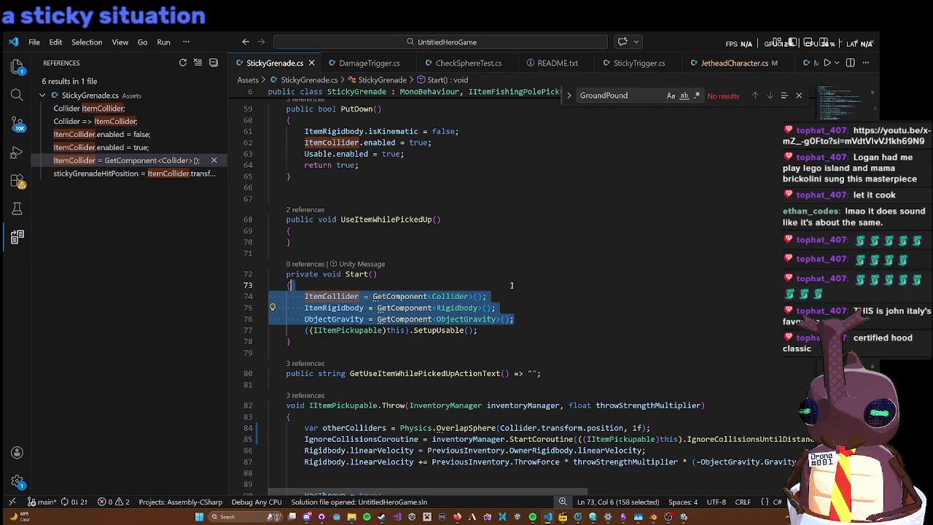
key("BackSpace")
key("BackSpace")
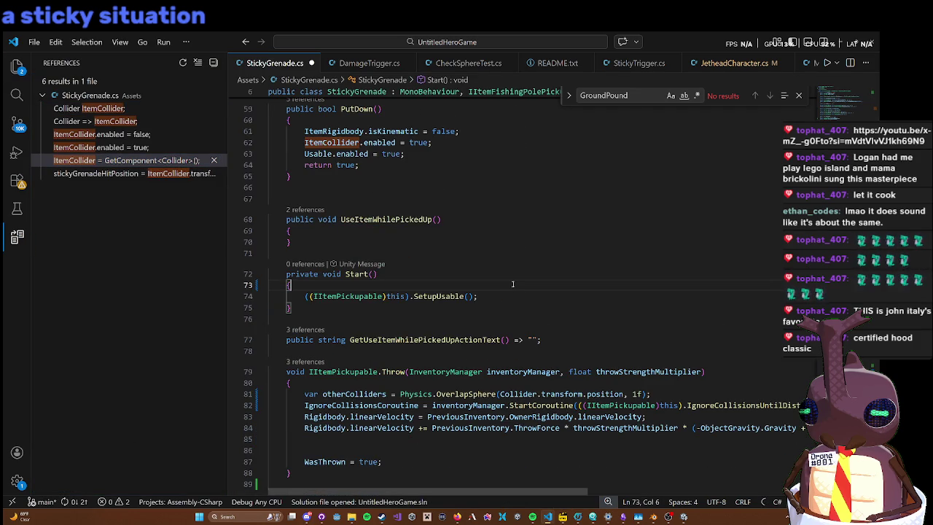
key("ctrl+s")
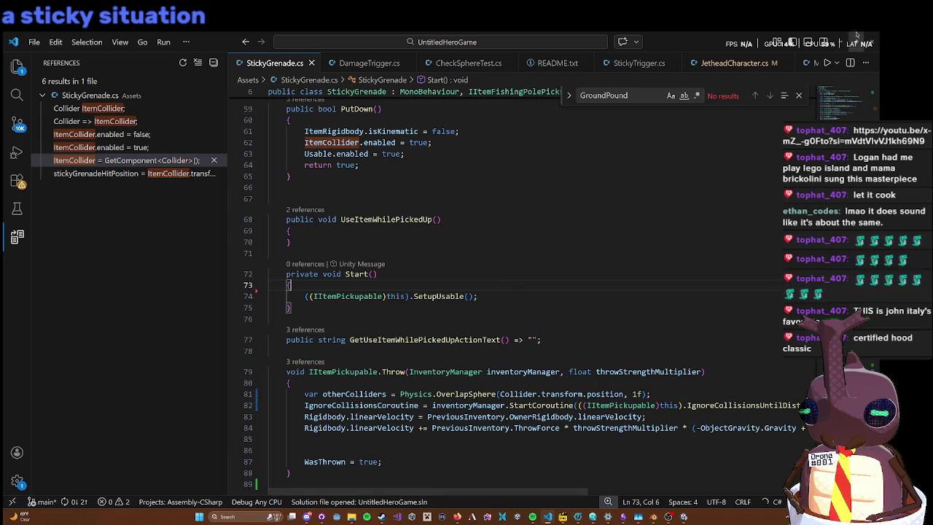
left_click(838, 42)
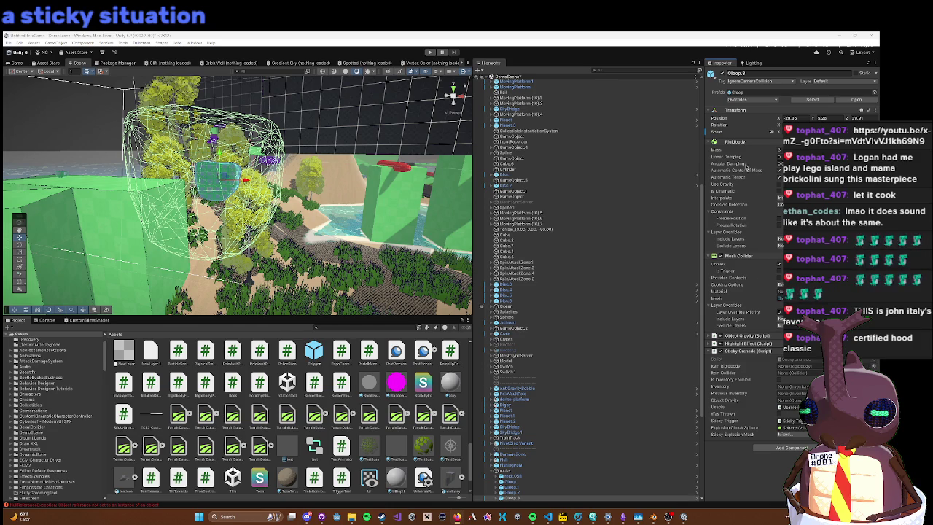
Step: Ping the target of Gloop.3's Sticky Grenade Item Rigidbody field, then open the Gloop prefab
left_click(736, 141)
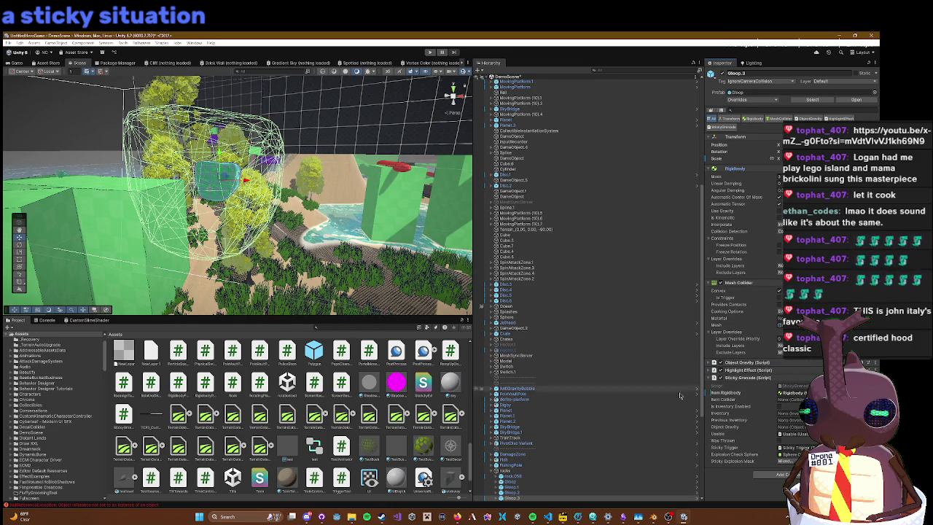
scroll(584, 454, "down", 1)
scroll(583, 454, "down", 6)
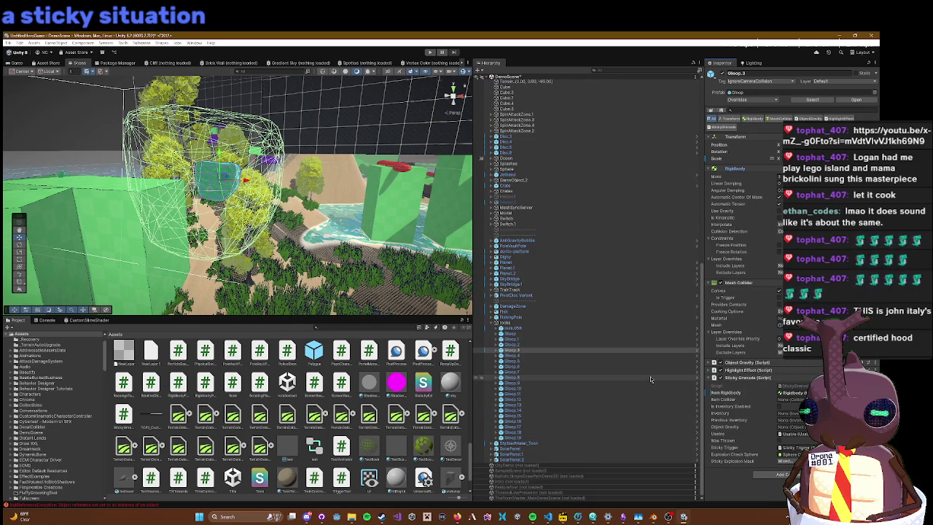
left_click(727, 395)
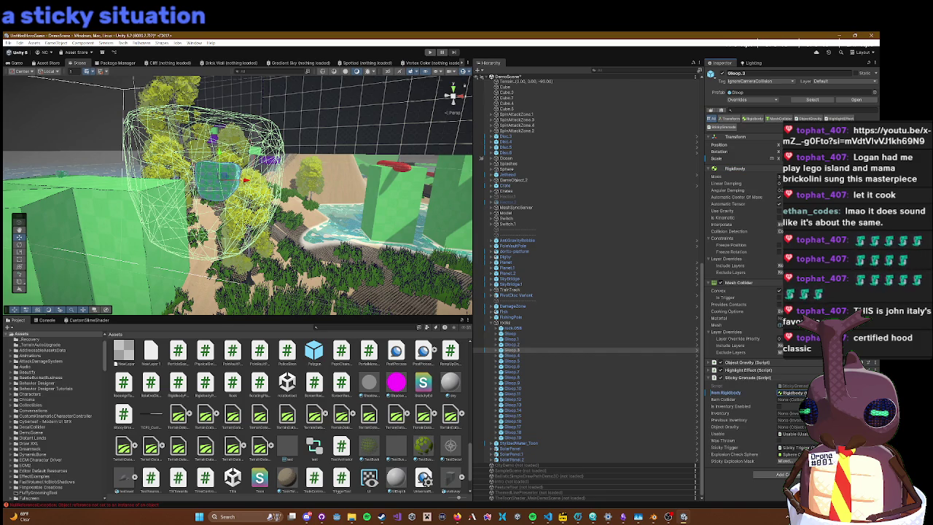
left_click(793, 392)
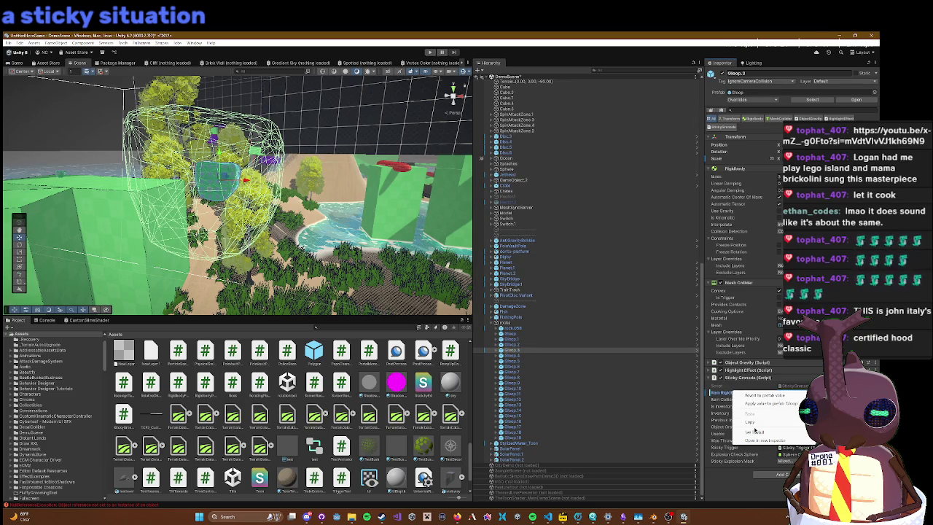
mouse_move(763, 433)
left_mouse_down()
mouse_move(605, 319)
mouse_move(623, 362)
mouse_move(705, 349)
left_mouse_up()
left_click(698, 351)
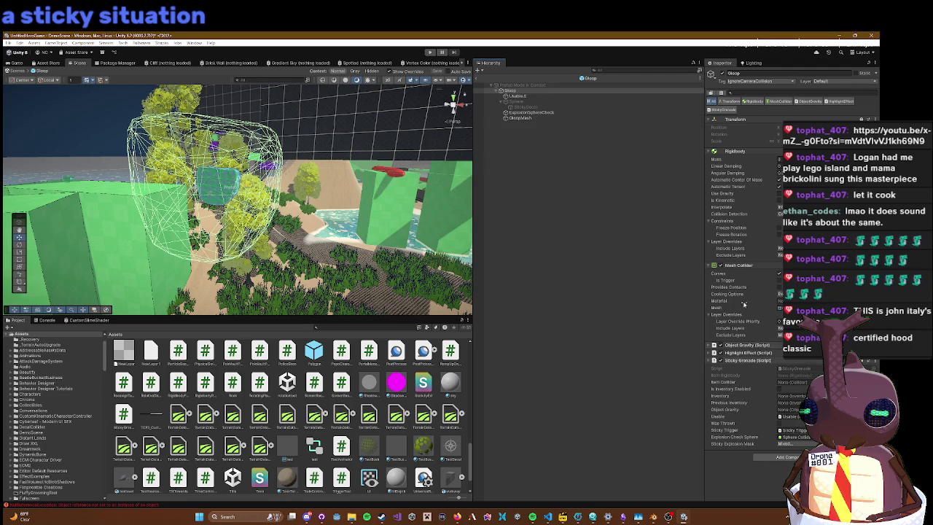
Step: Add a Mesh Collider component to the prefab's GloopMesh child
left_click(554, 118)
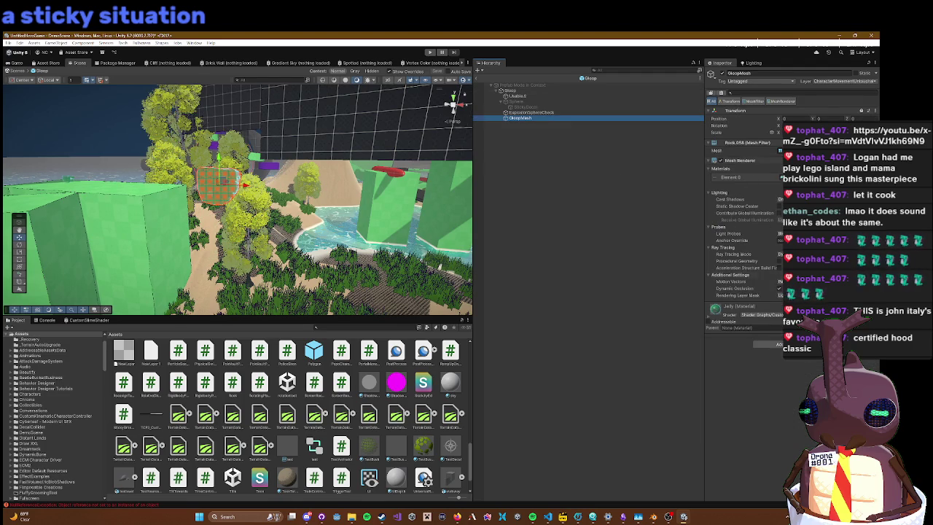
left_click(767, 343)
type("mesh collider")
key("Return")
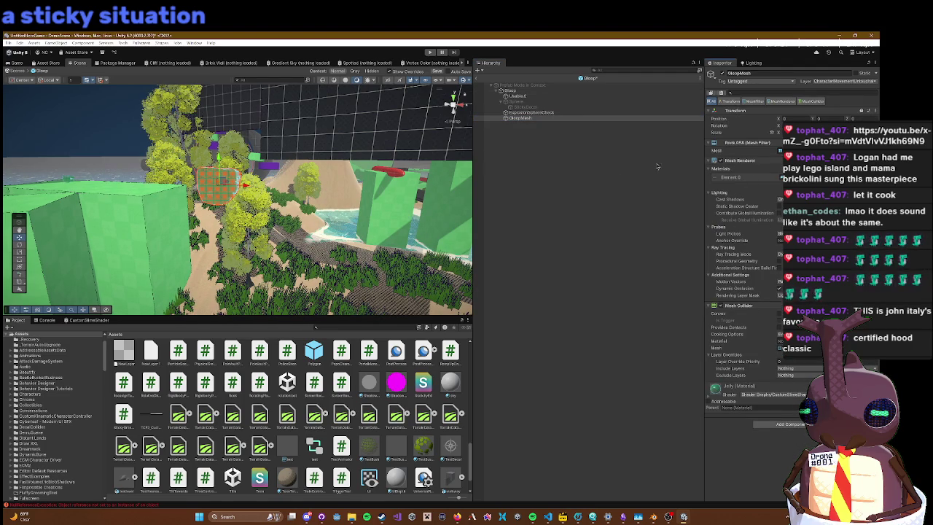
Step: Remove the Mesh Collider from the Gloop root and return to StickyGrenade.cs in VS Code
left_click(514, 96)
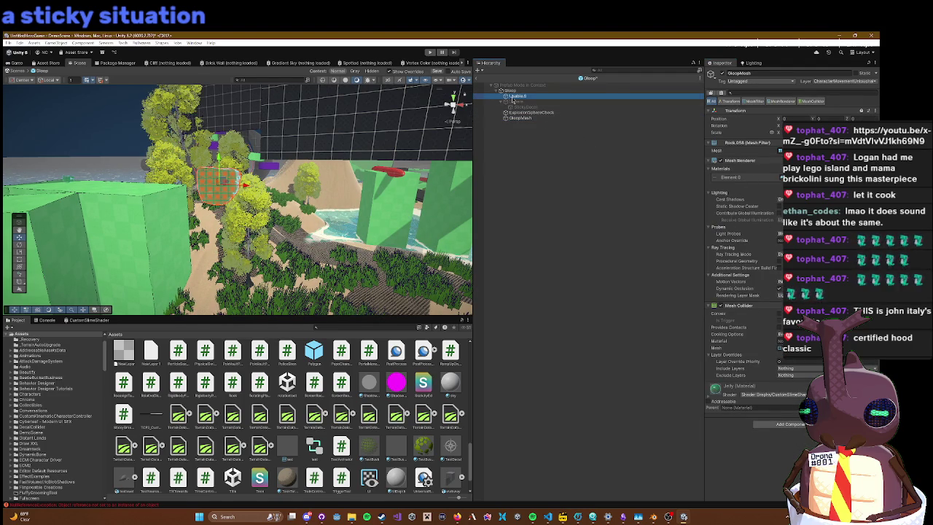
left_click(511, 90)
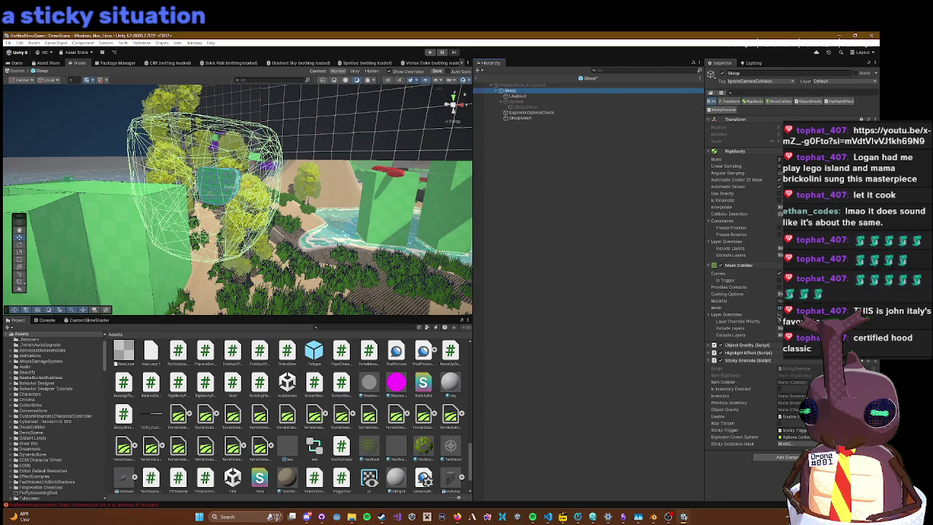
right_click(755, 267)
left_click(778, 286)
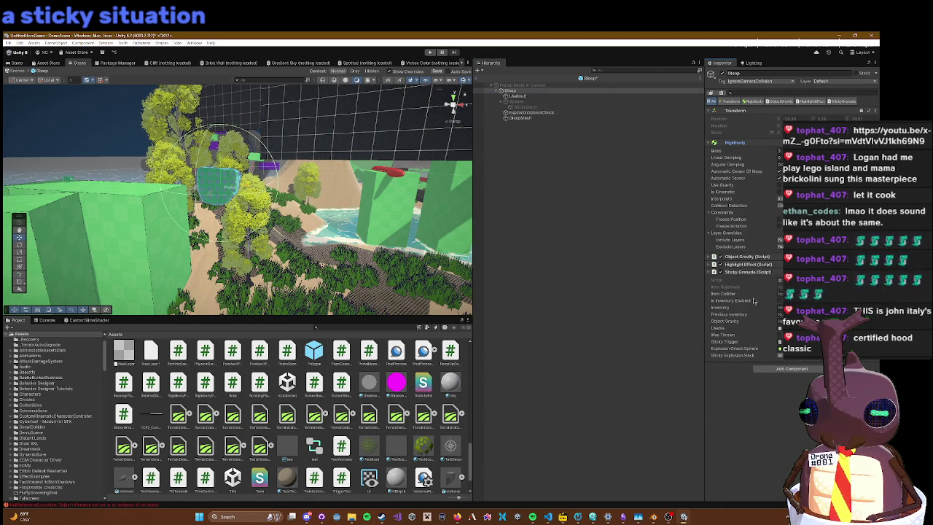
left_click(744, 271)
left_click(739, 272)
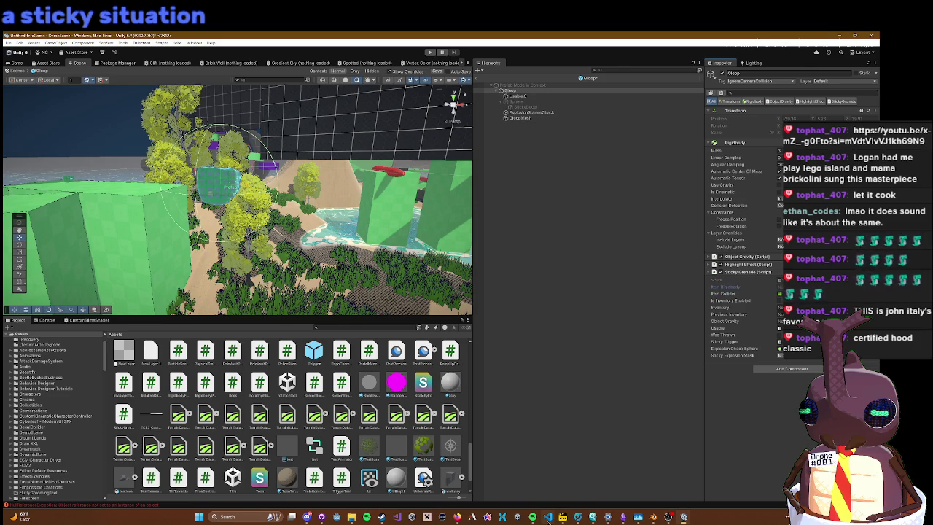
left_click(547, 517)
scroll(489, 345, "up", 10)
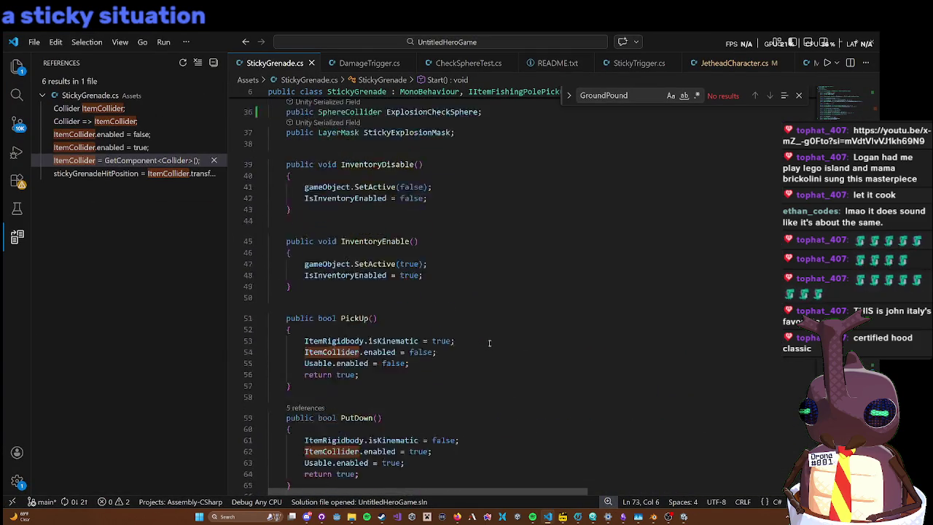
Step: Fix the line-8 item name string in StickyGrenade.cs from 'Goop' to 'Gloop', then go back to Unity
scroll(489, 336, "up", 4)
mouse_move(331, 202)
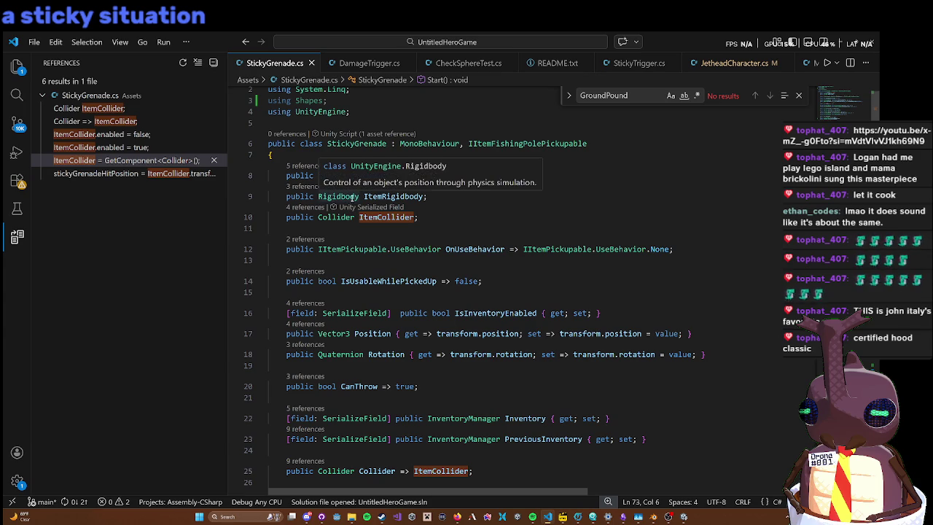
left_click(667, 159)
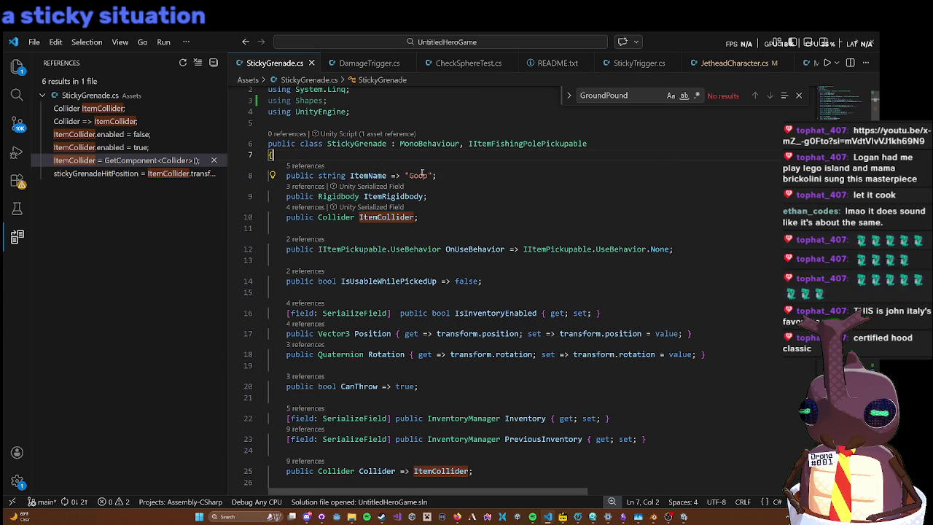
mouse_move(614, 41)
left_mouse_down()
mouse_move(599, 288)
mouse_move(543, 328)
mouse_move(559, 4)
left_mouse_up()
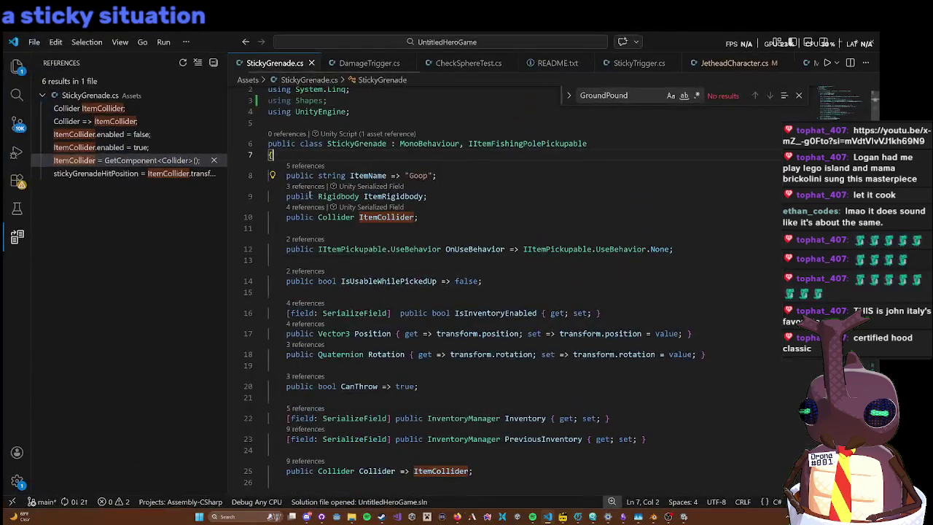
left_click(416, 175)
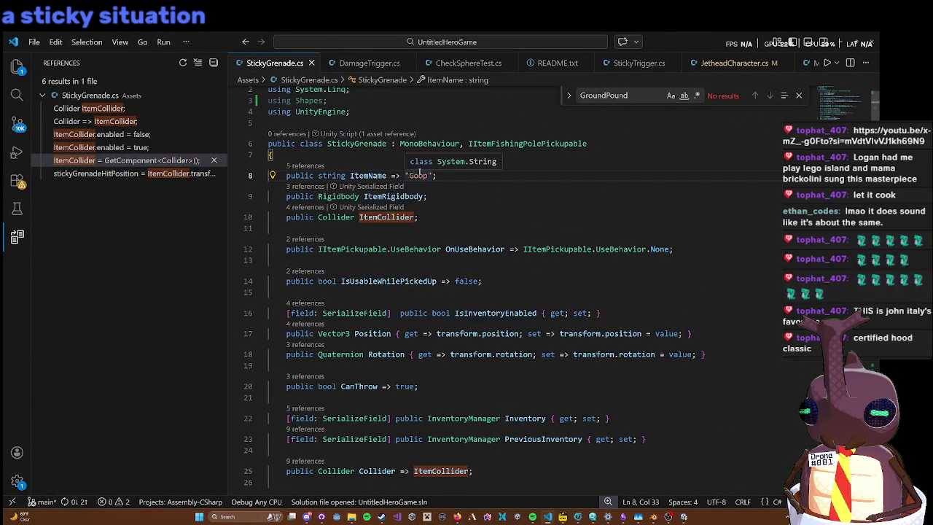
type("l")
left_click(490, 228)
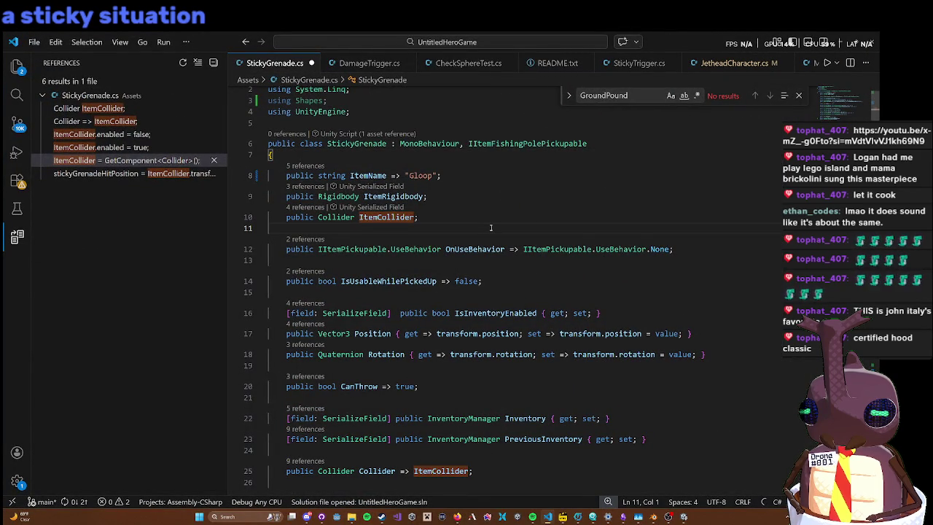
left_click(842, 42)
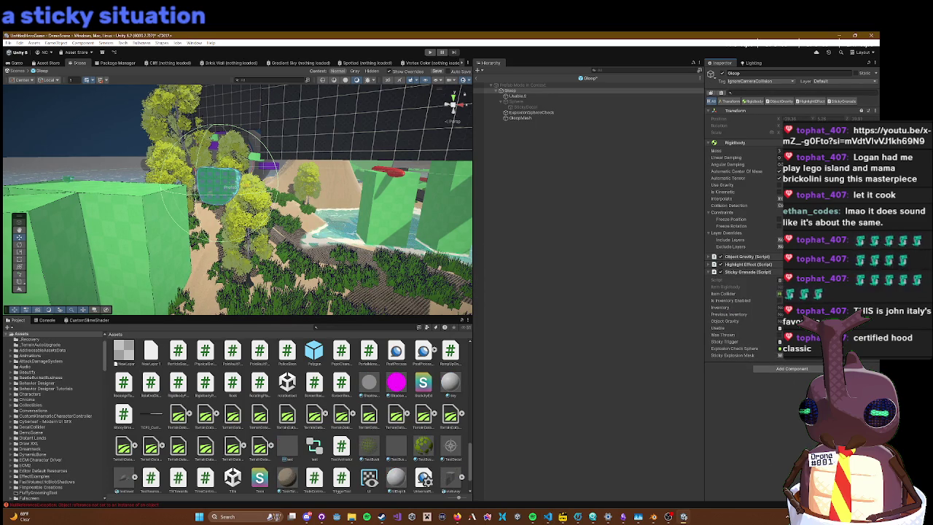
Step: Open the Gloop prefab, locate the Sticky Grenade script, then return to the scene on Gloop.3
left_click(532, 91)
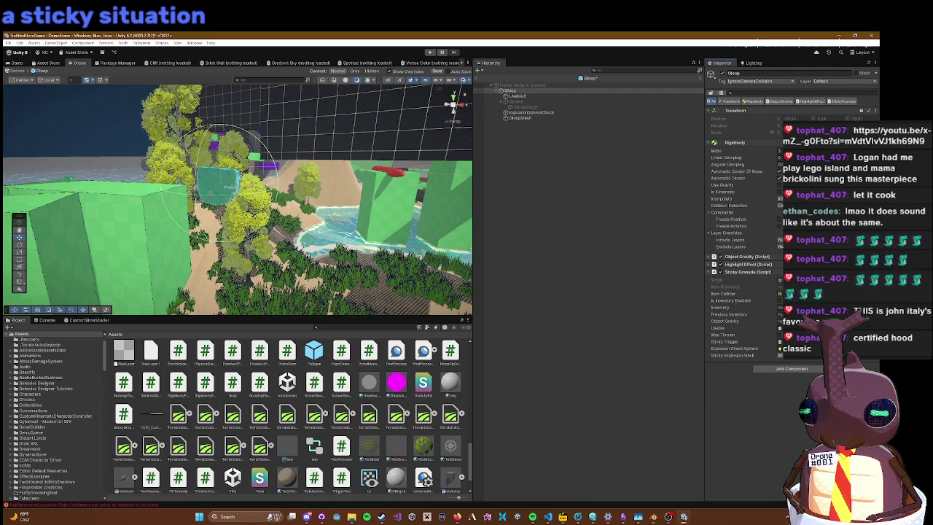
left_click(525, 91)
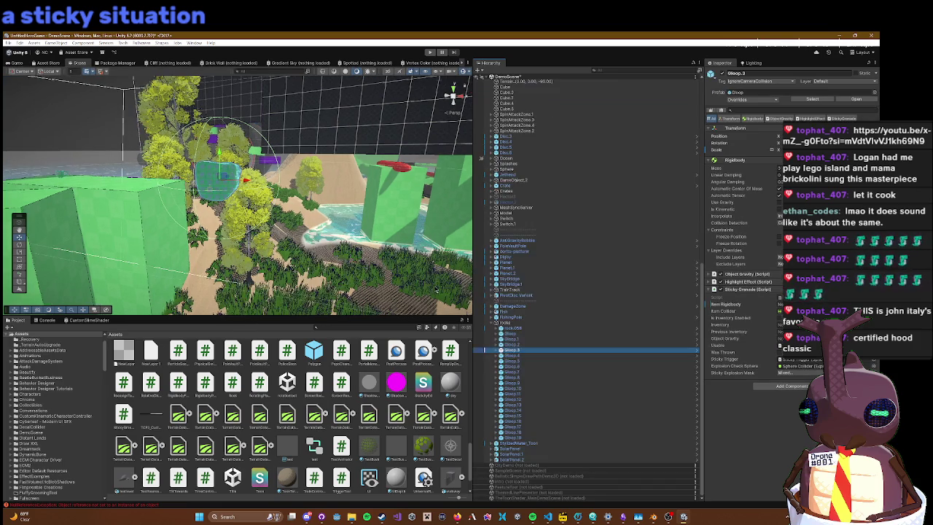
left_click(696, 351)
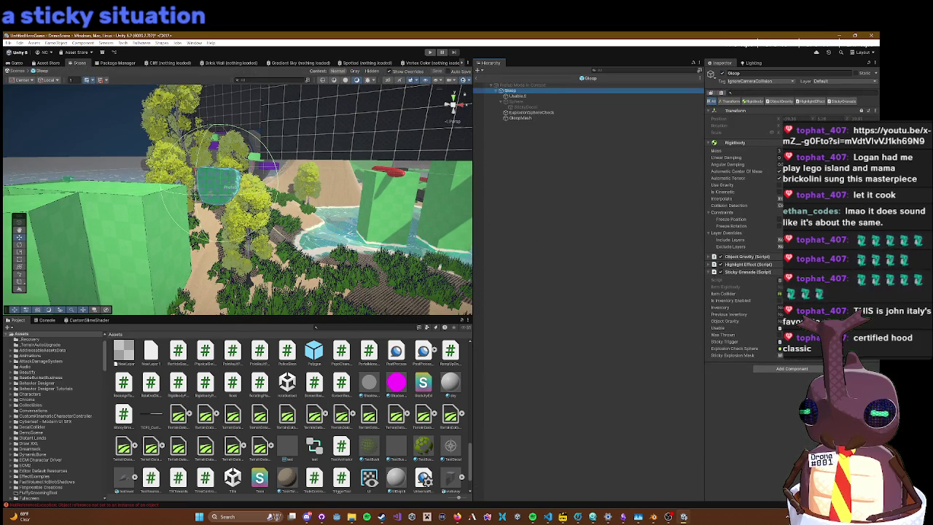
left_click(736, 284)
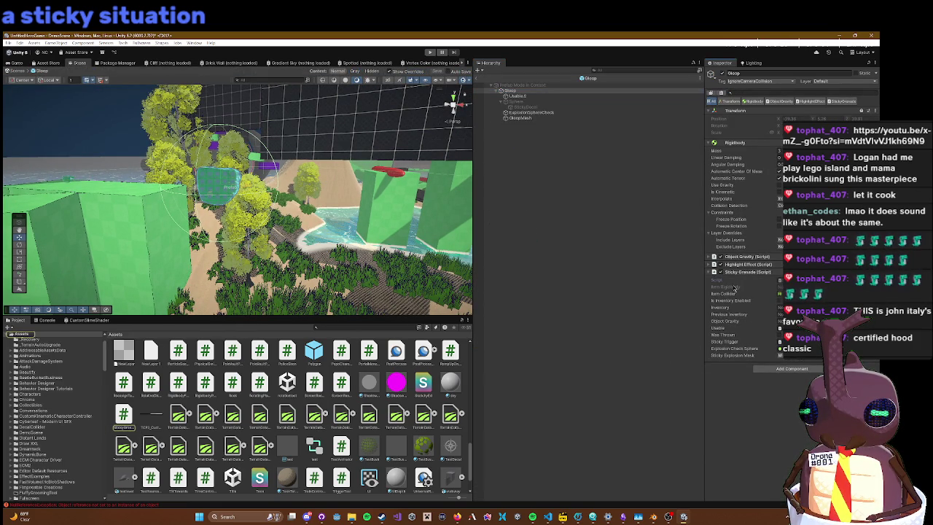
left_click(478, 86)
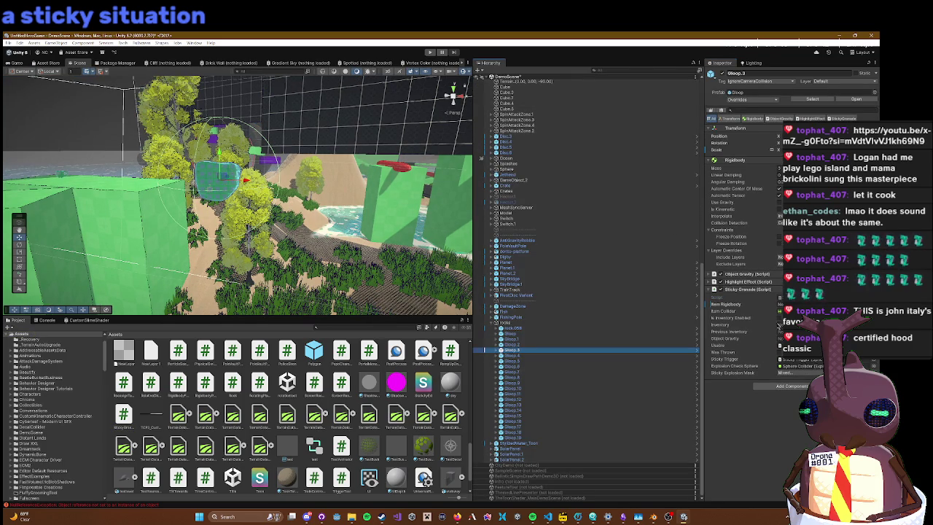
left_click(751, 164)
Step: Pick a context-menu option for Gloop.3's Object Gravity field and start Play mode
right_click(732, 306)
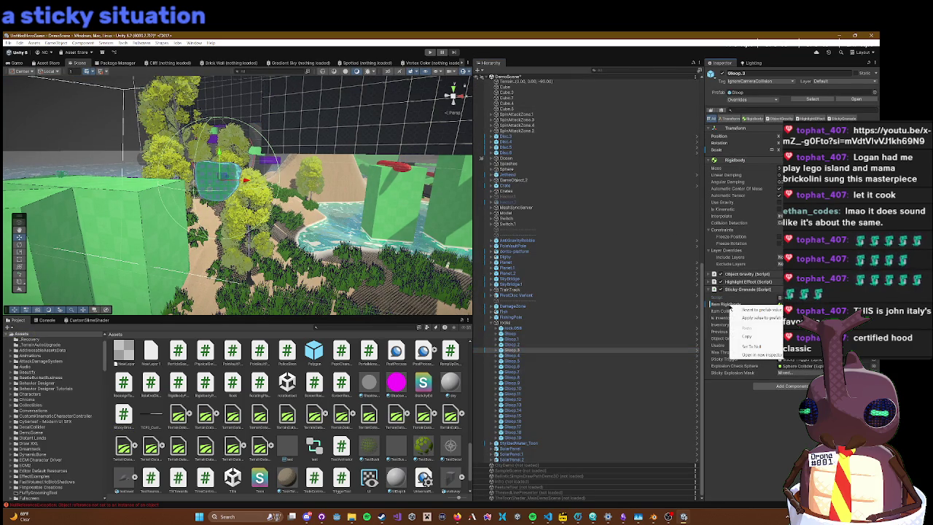
left_click(741, 318)
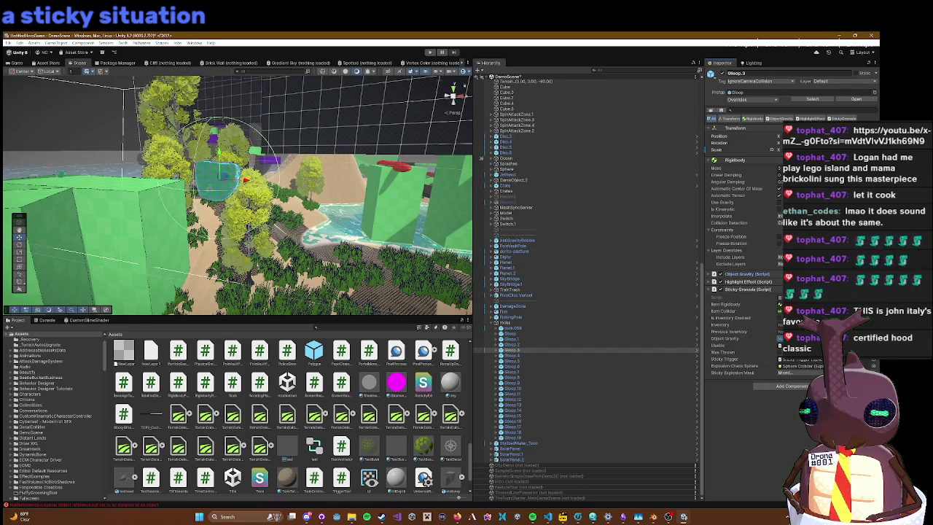
right_click(756, 340)
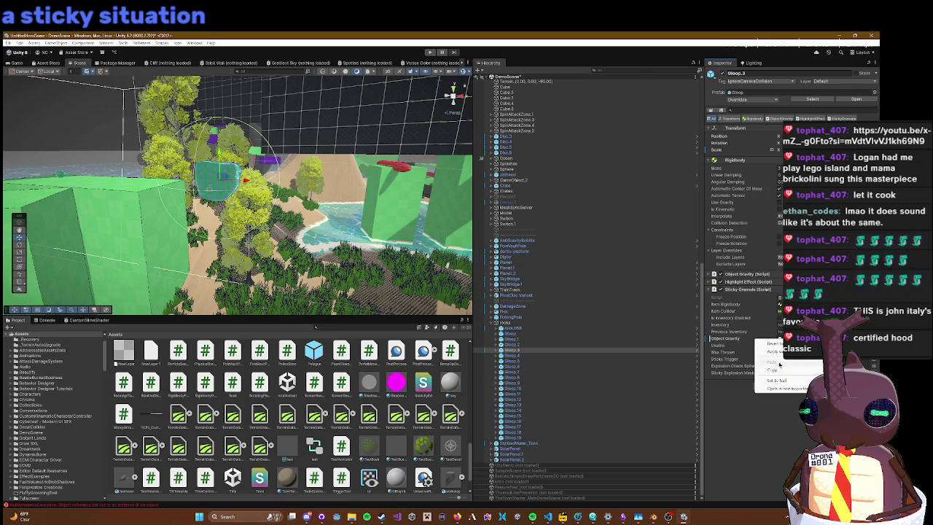
left_click(778, 369)
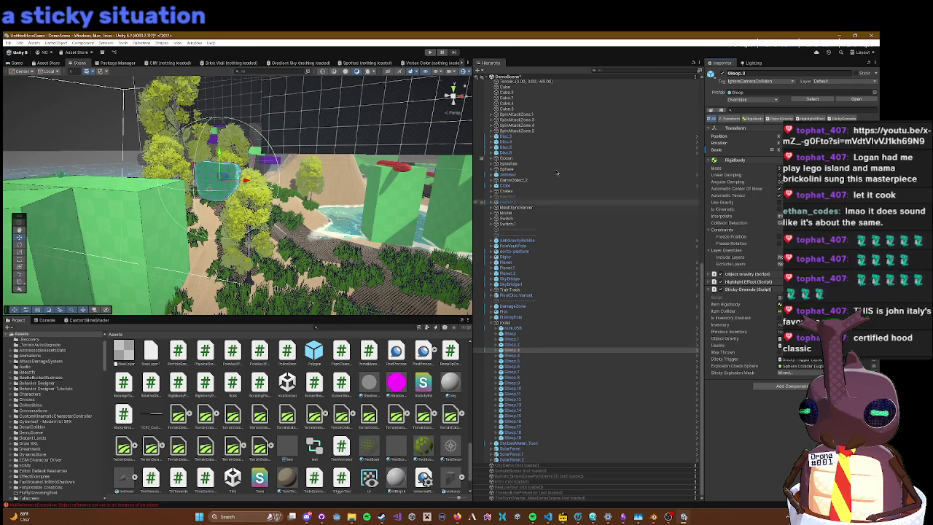
key("ctrl+p")
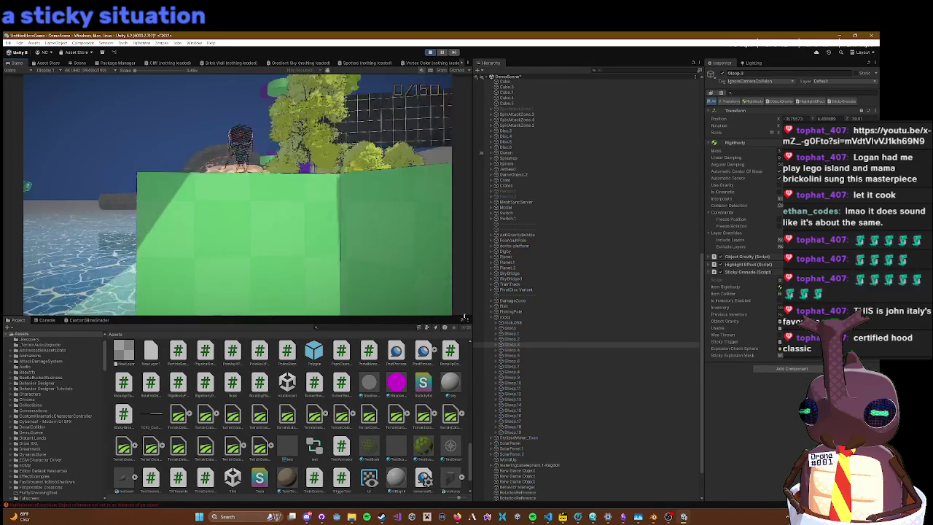
Step: Run the character down the beach toward the sea, then stop the playtest
key("w")
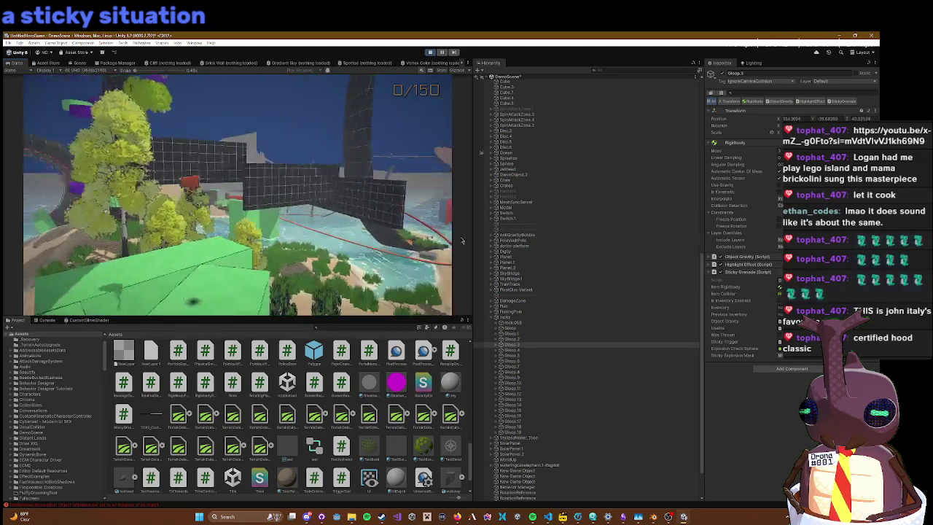
key("w")
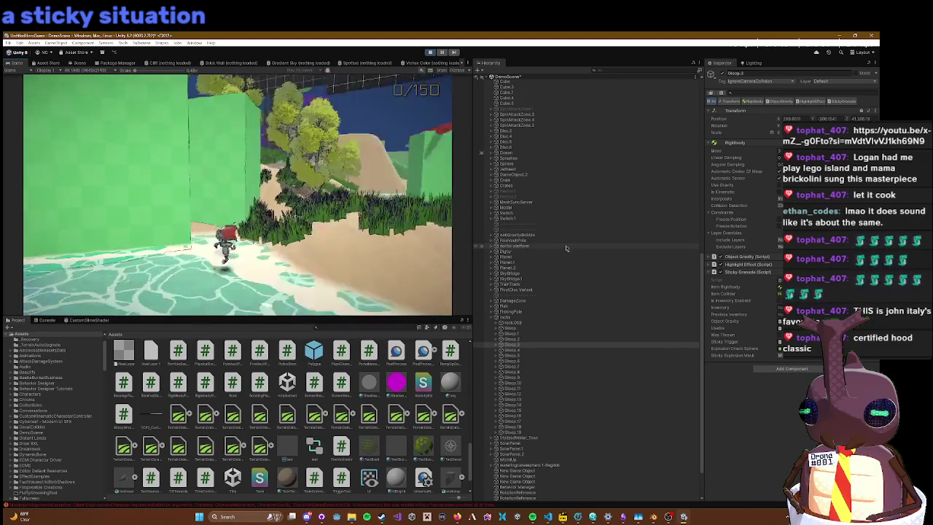
key("w")
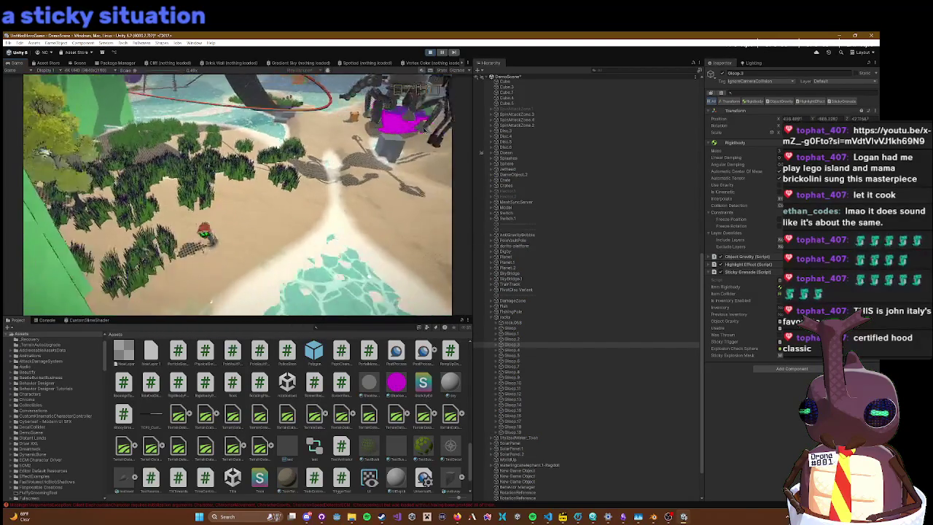
key("w")
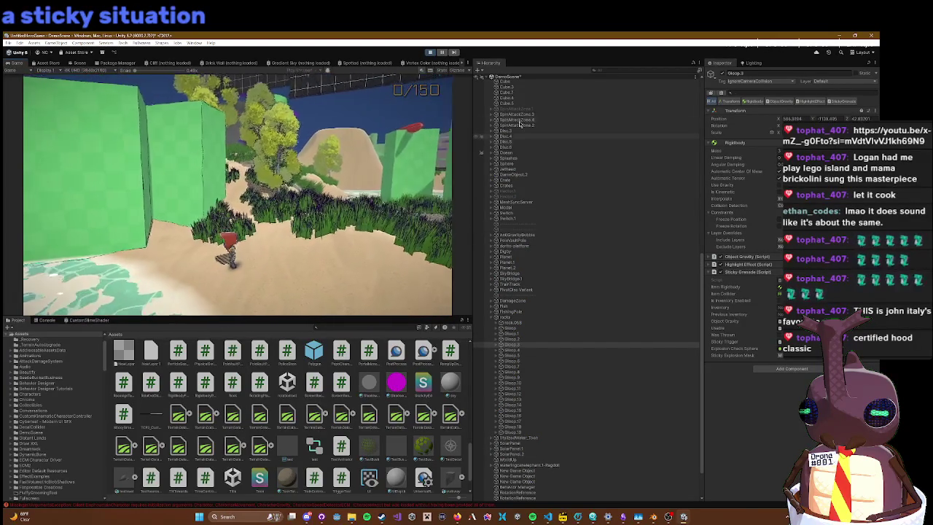
left_click(430, 52)
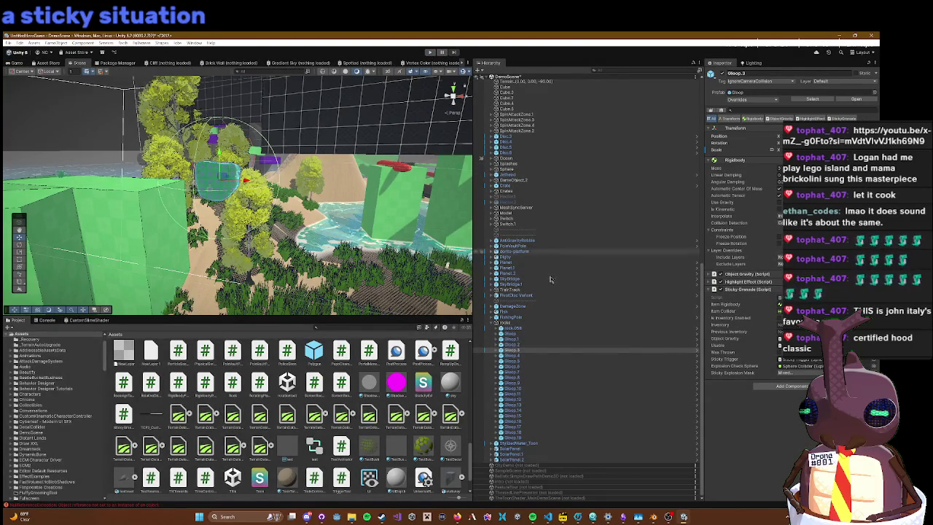
Step: Set Gloop.3's GloopMesh Mesh Collider layers so Include Layers is Nothing, and play again
left_click(501, 349)
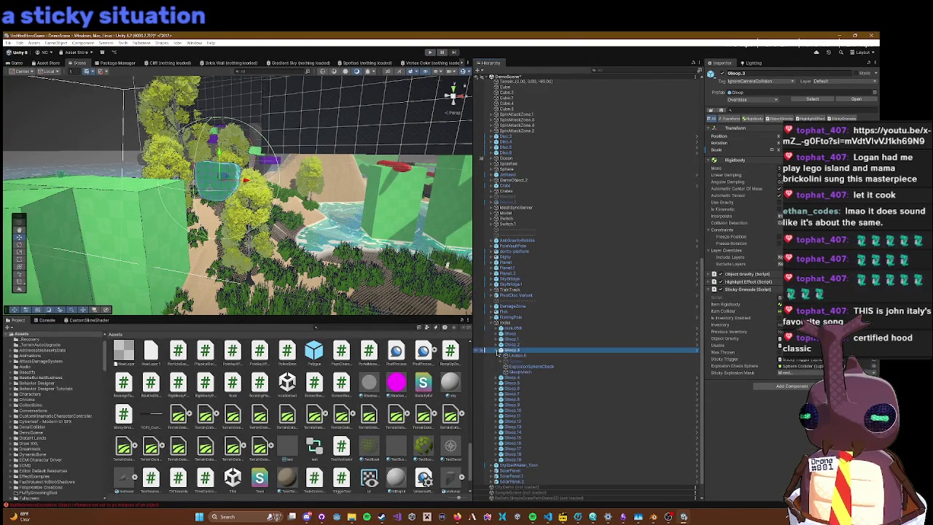
left_click(545, 371)
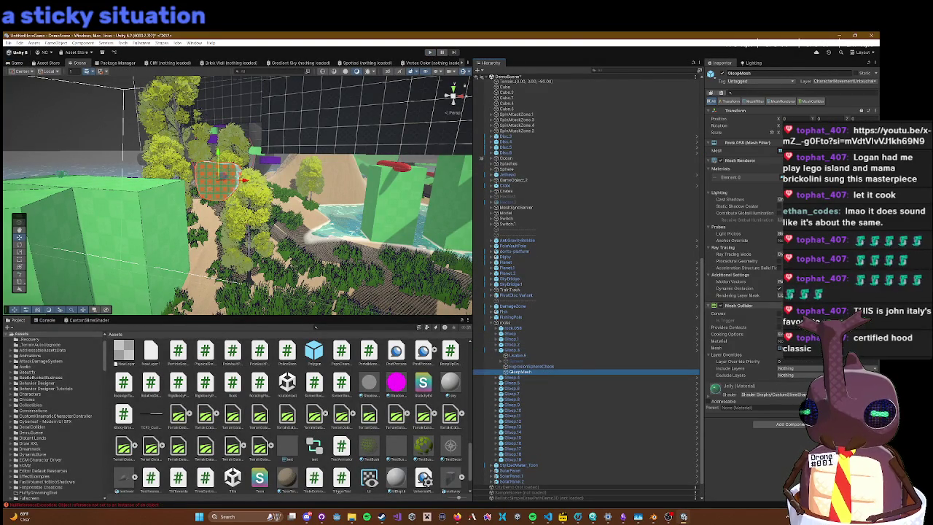
left_click(788, 369)
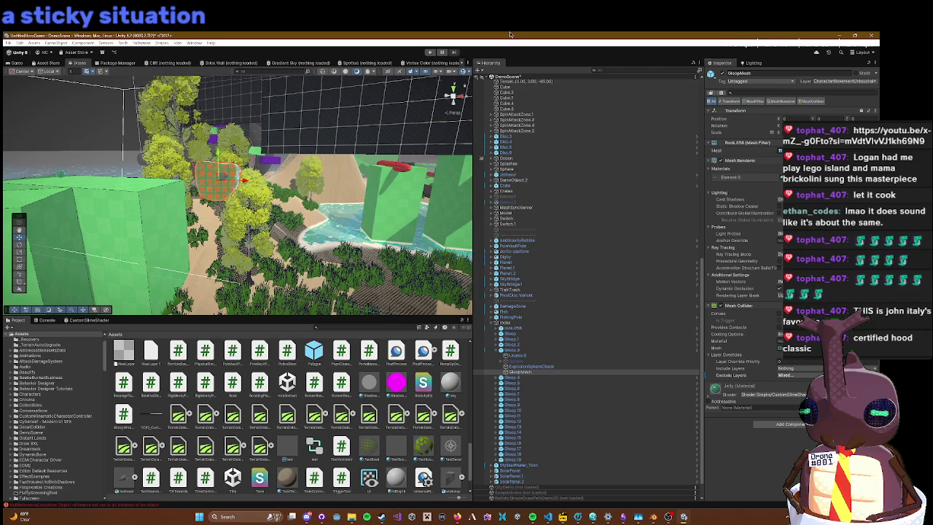
left_click(431, 53)
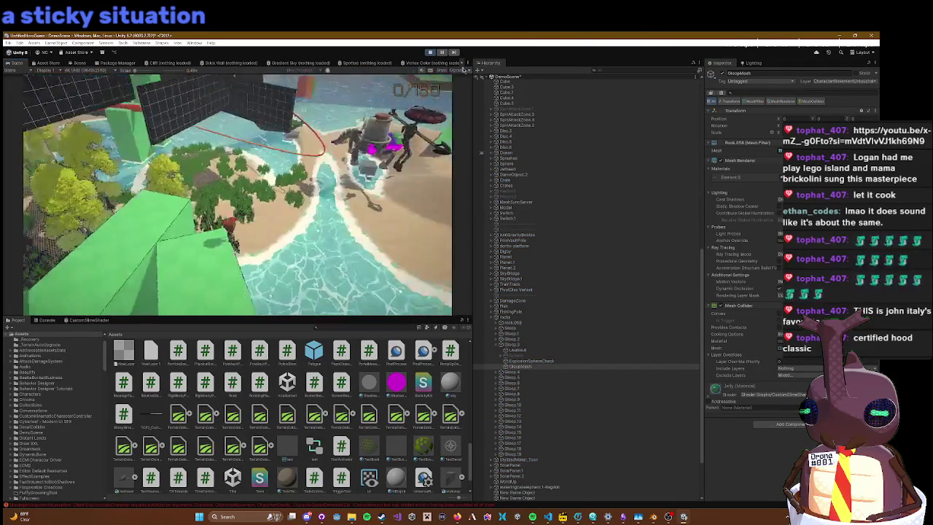
Step: Apply GloopMesh's Exclude Layers change to the prefab, then run and stop a quick playtest
left_click(430, 53)
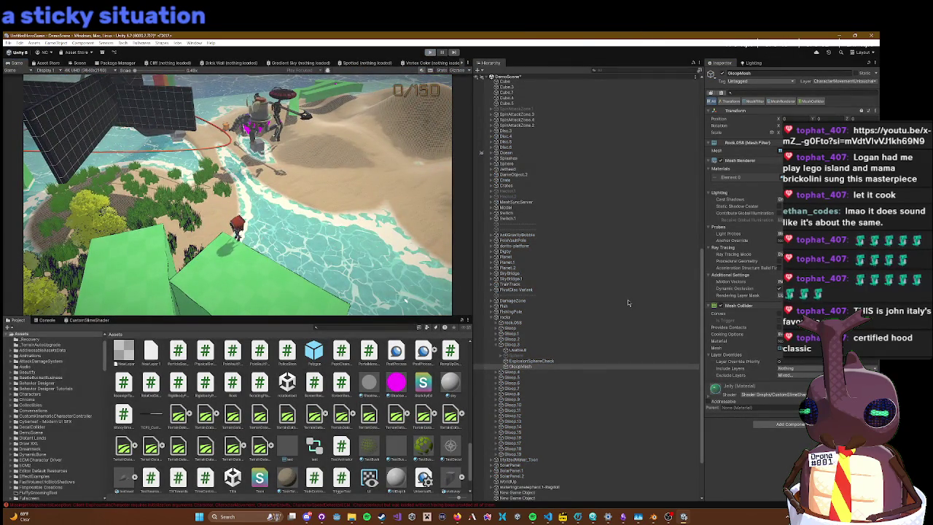
right_click(737, 378)
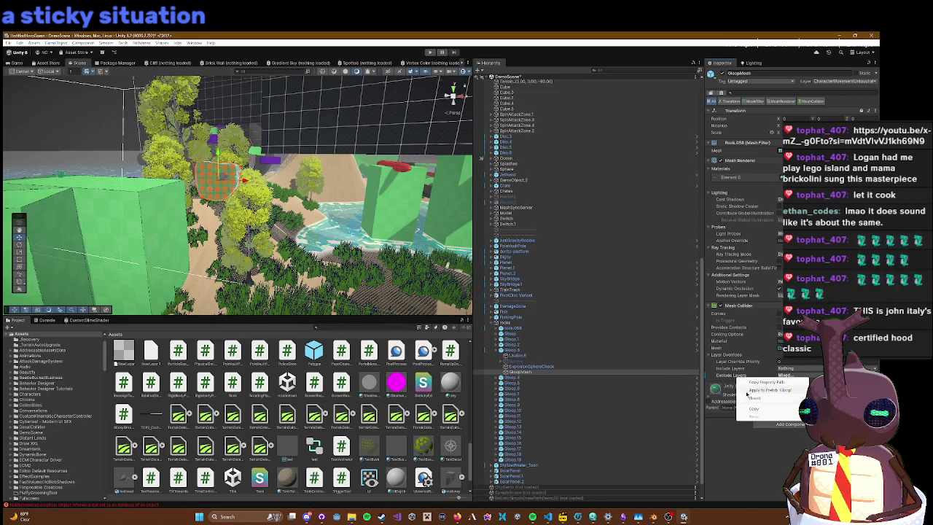
left_click(747, 389)
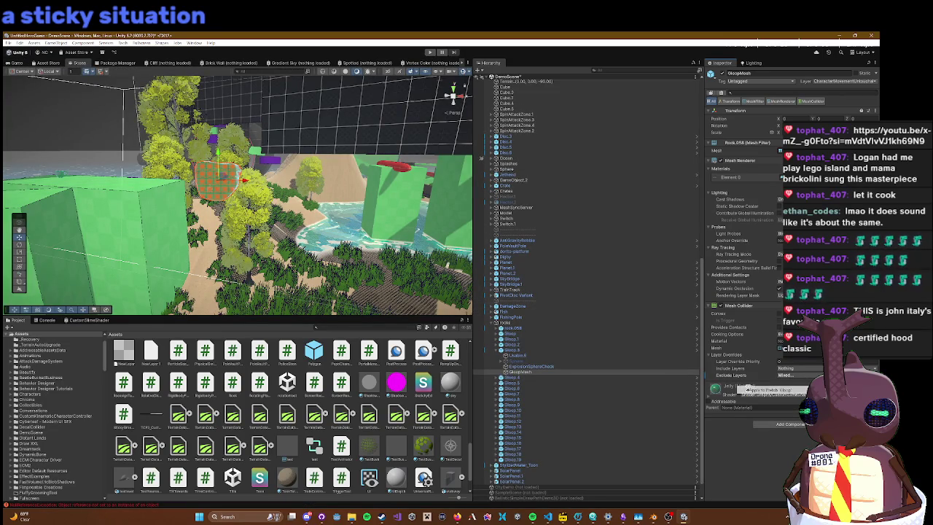
left_click(431, 52)
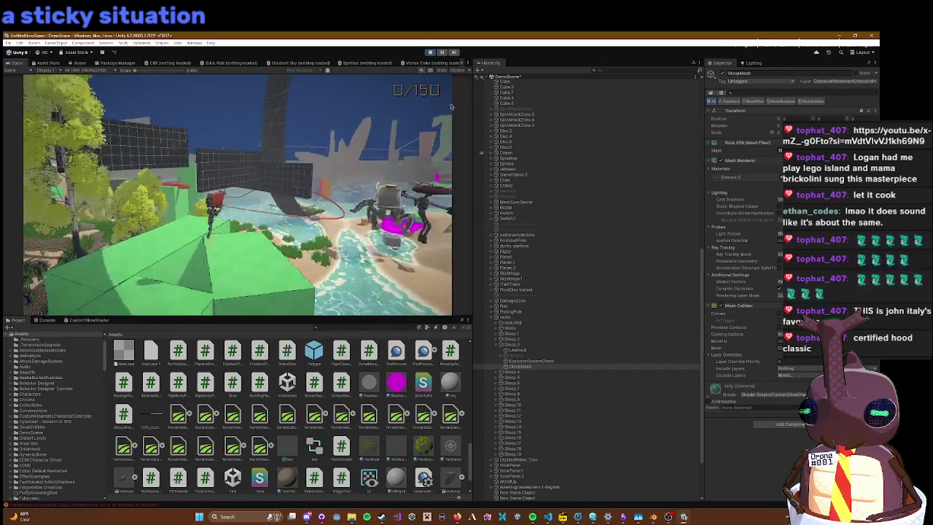
left_click(429, 53)
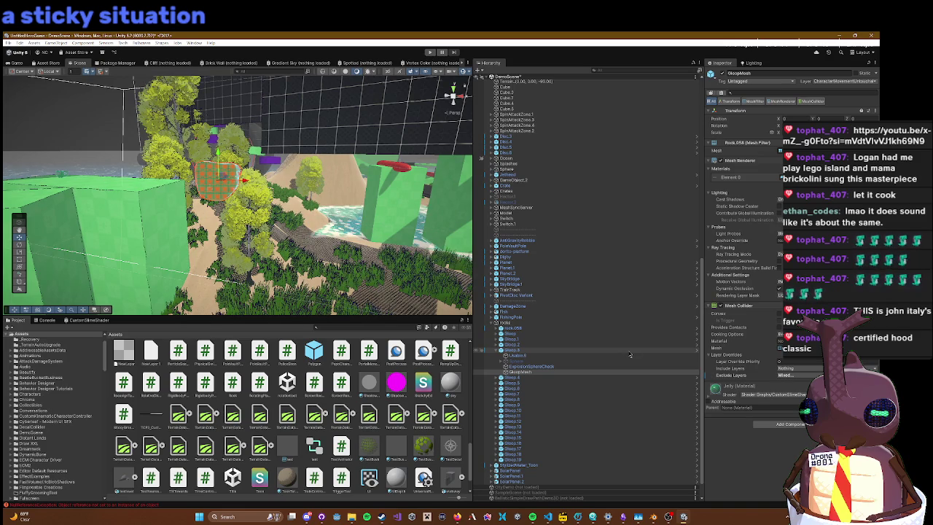
Step: Select Gloop.3 and remove its Mesh Collider component, leaving Rigidbody, Object Gravity, Highlight Effect, Sticky Grenade
left_click(599, 368)
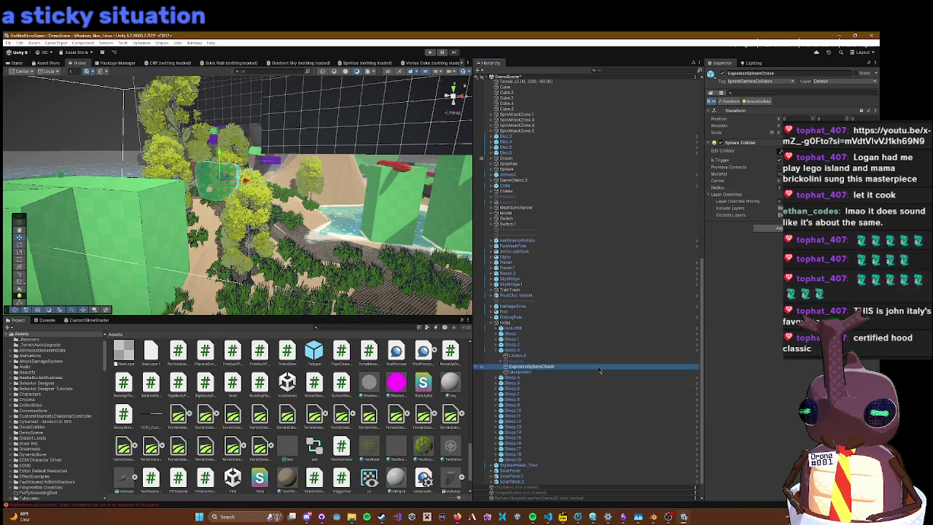
key("Down")
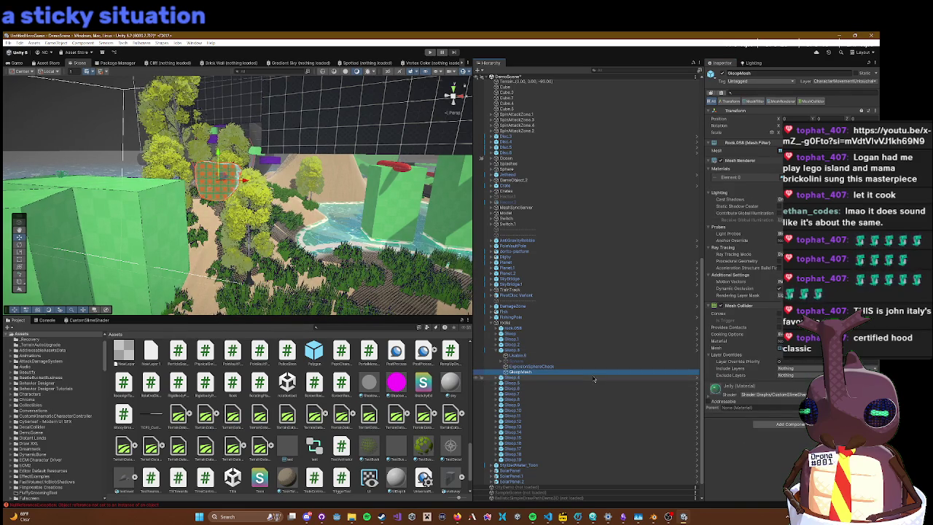
key("Left")
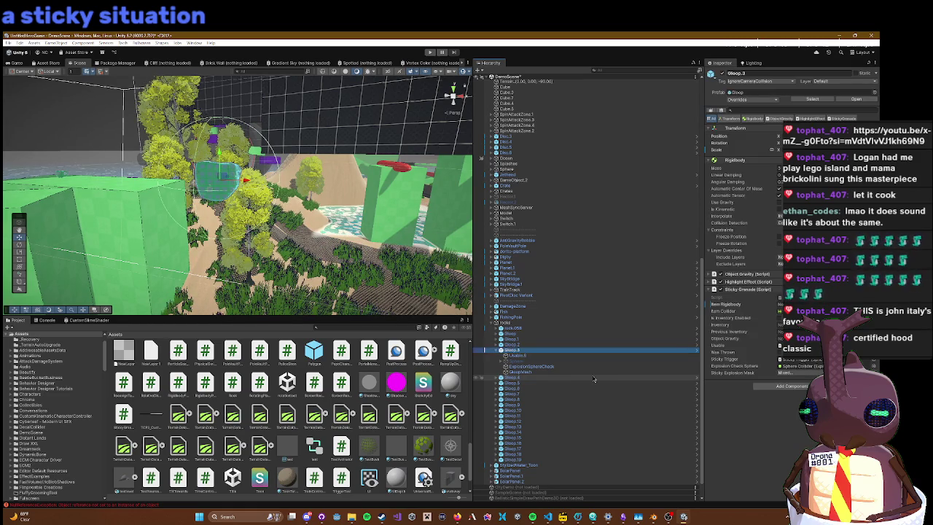
key("ctrl+z")
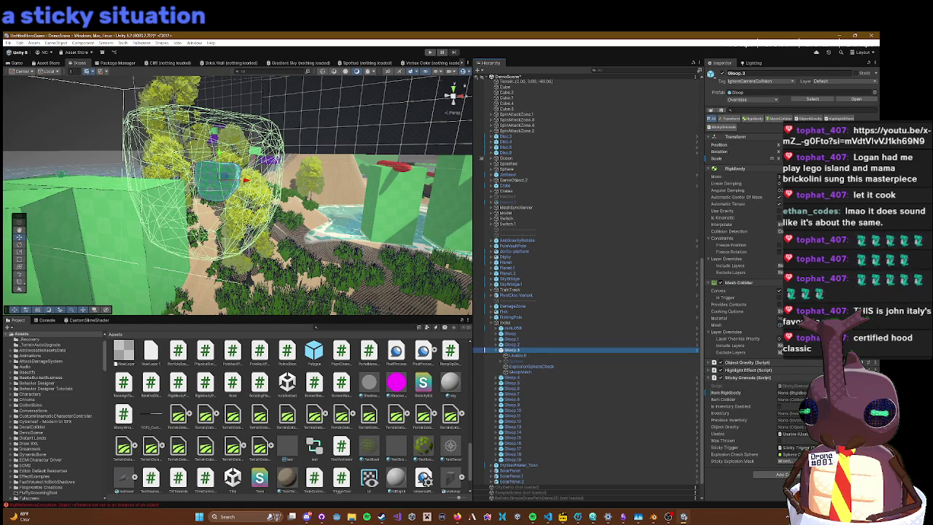
left_click(787, 446)
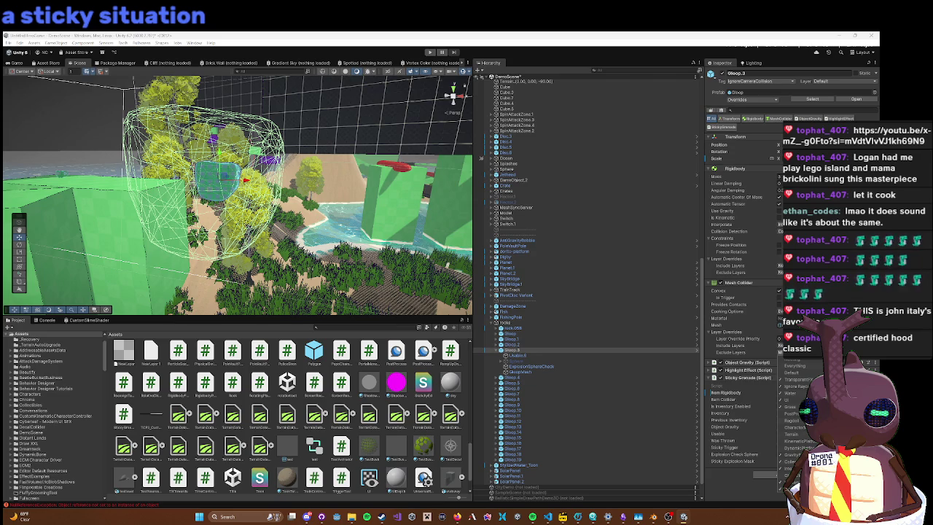
left_click(720, 353)
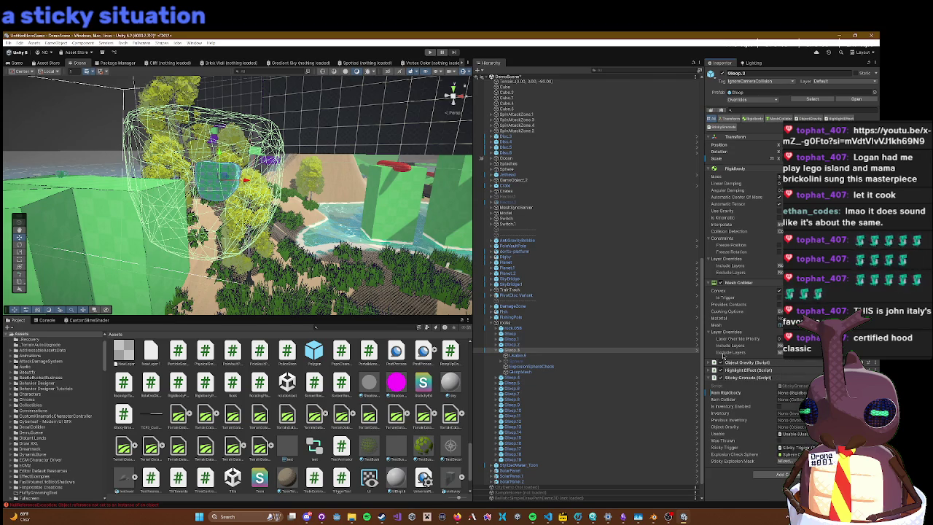
right_click(726, 354)
right_click(732, 284)
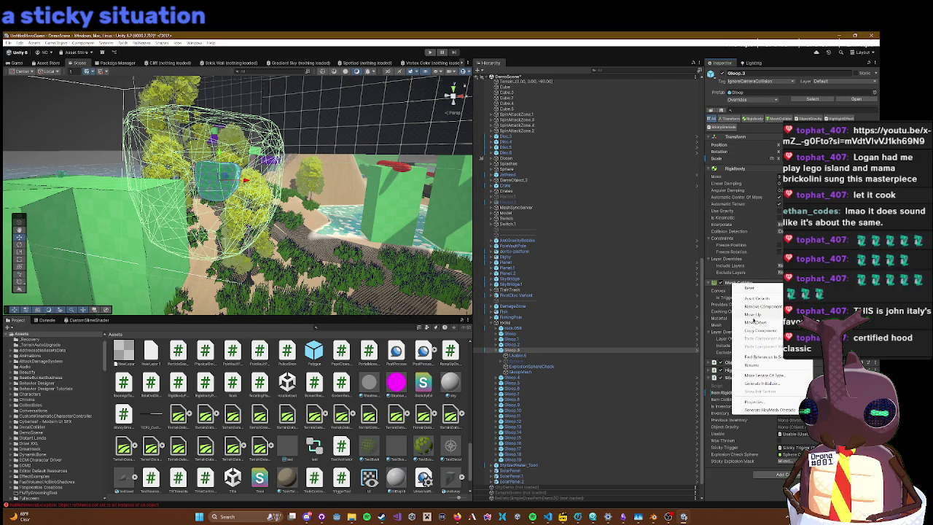
right_click(749, 283)
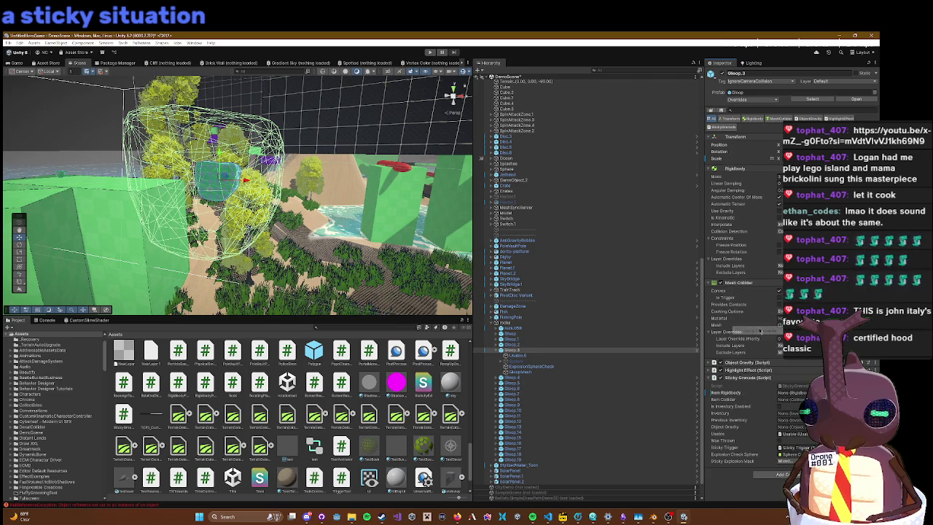
right_click(749, 283)
left_click(761, 305)
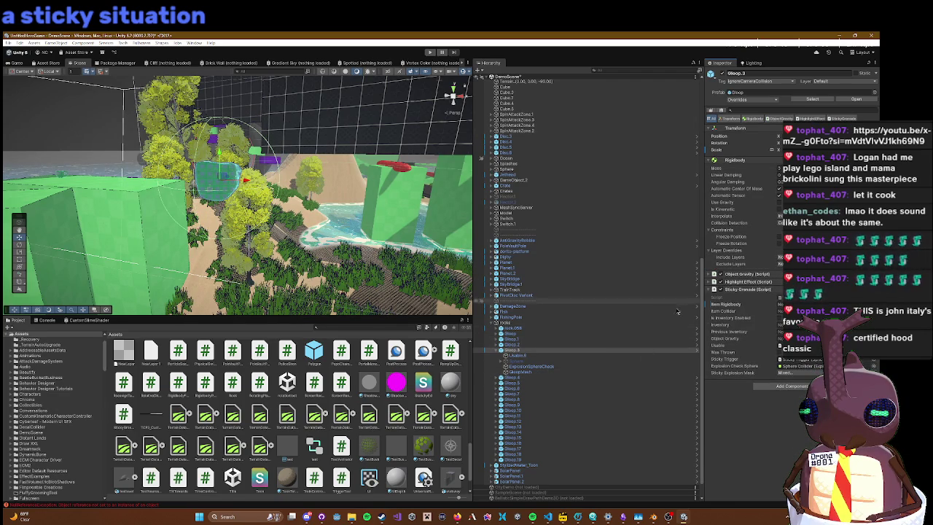
Step: Add a Mesh Collider to GloopMesh and tag it IgnoreCameraCollision
left_click(517, 372)
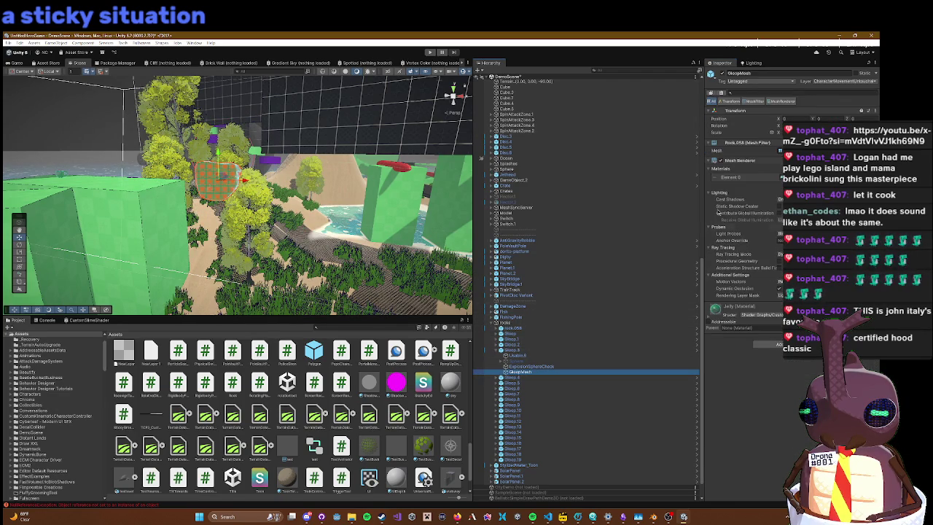
right_click(742, 158)
left_click(758, 208)
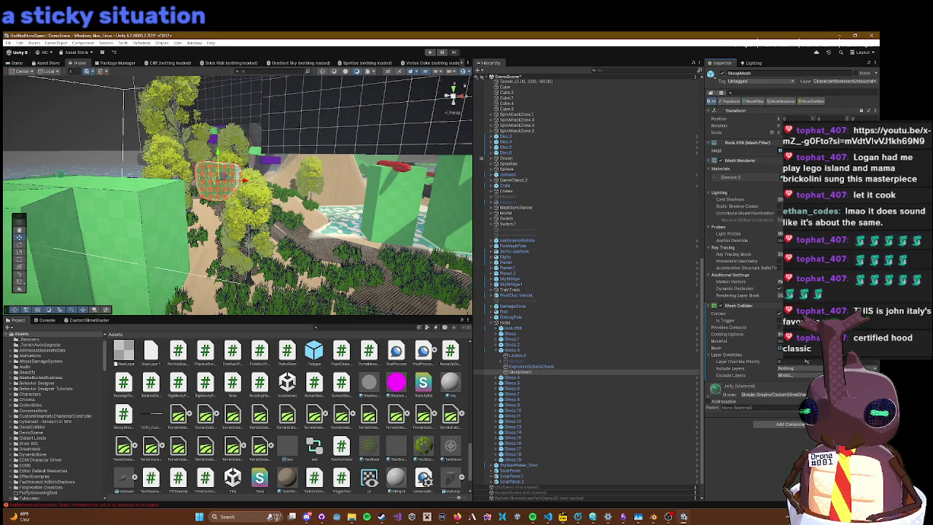
left_click(744, 81)
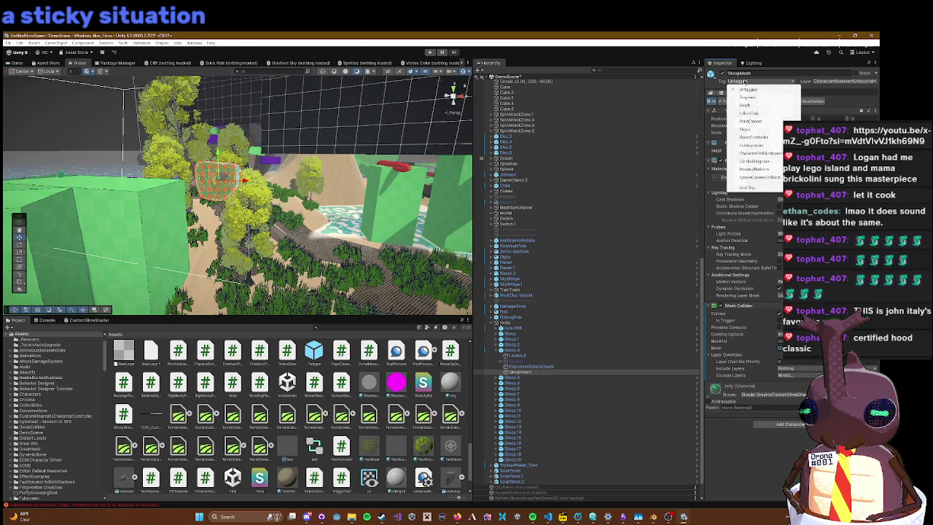
left_click(764, 177)
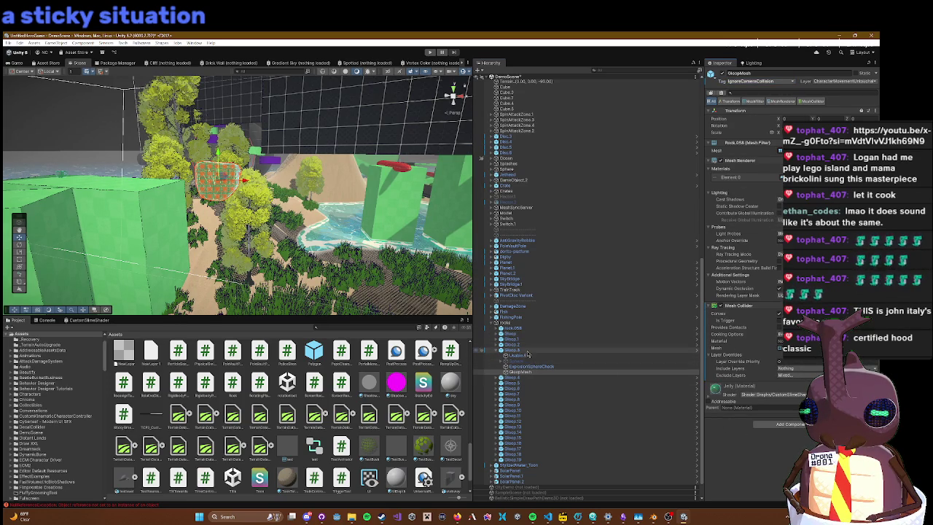
Step: Review the prefab overrides on the Gloop.3 parent object
left_click(527, 351)
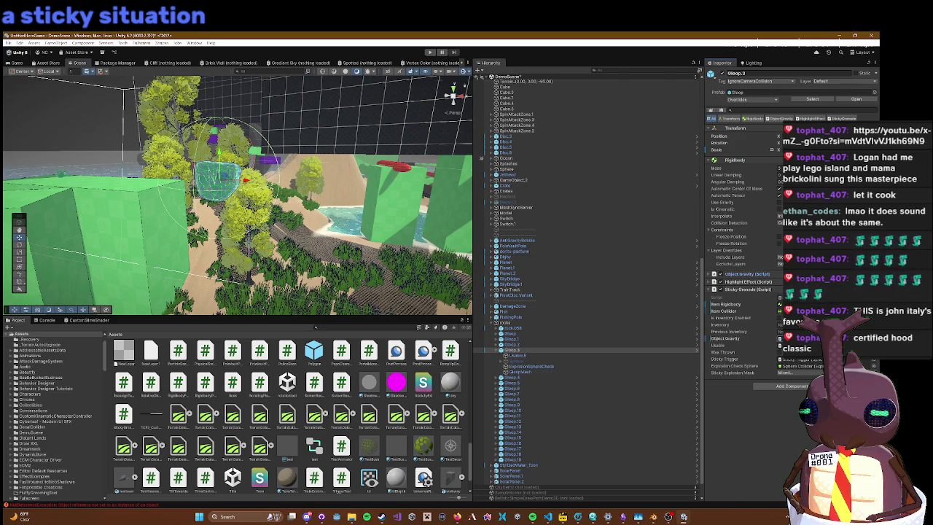
left_click(741, 100)
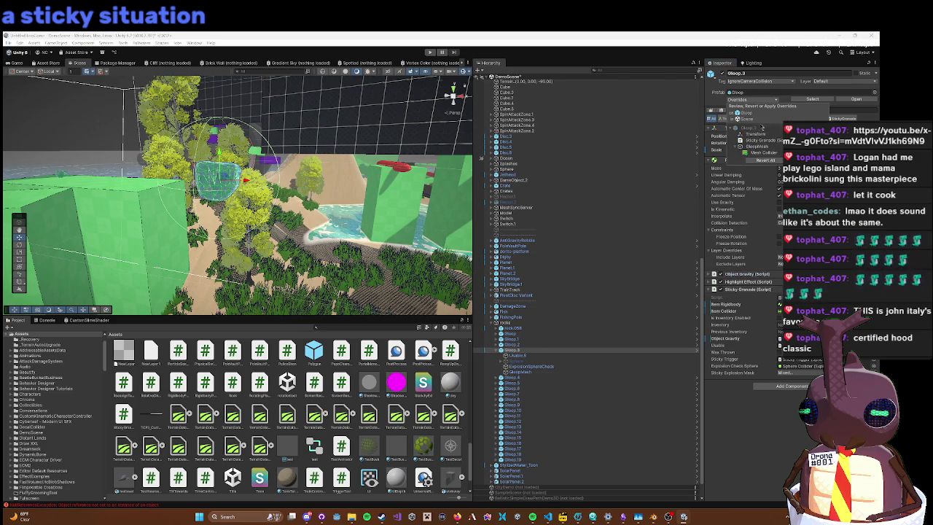
left_click(478, 34)
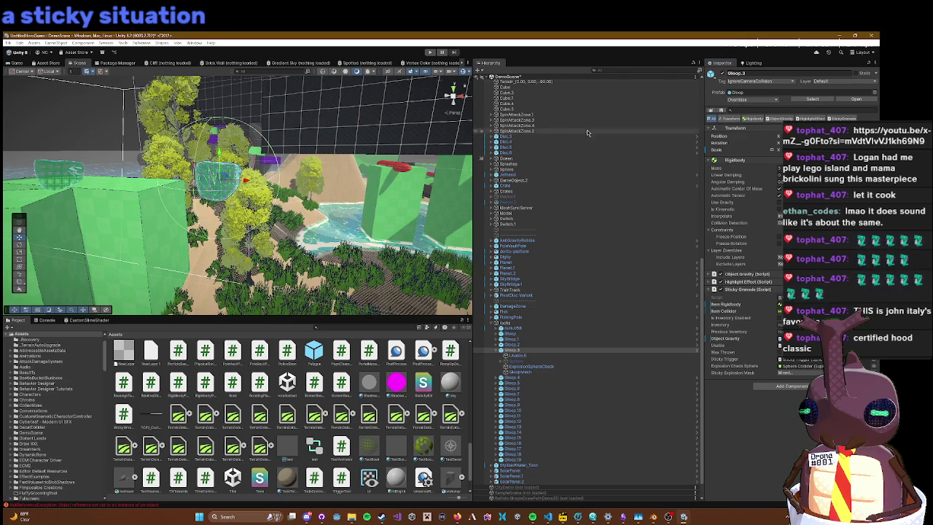
left_click(431, 52)
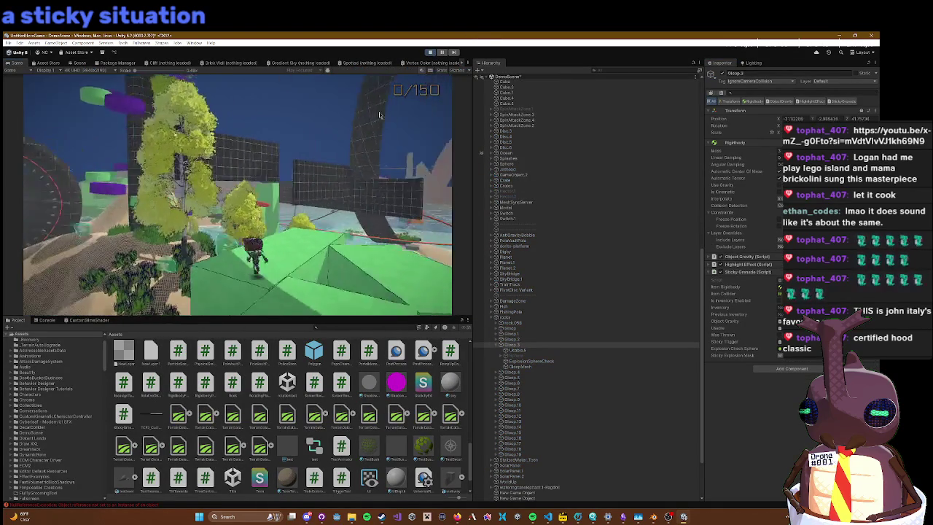
key("w")
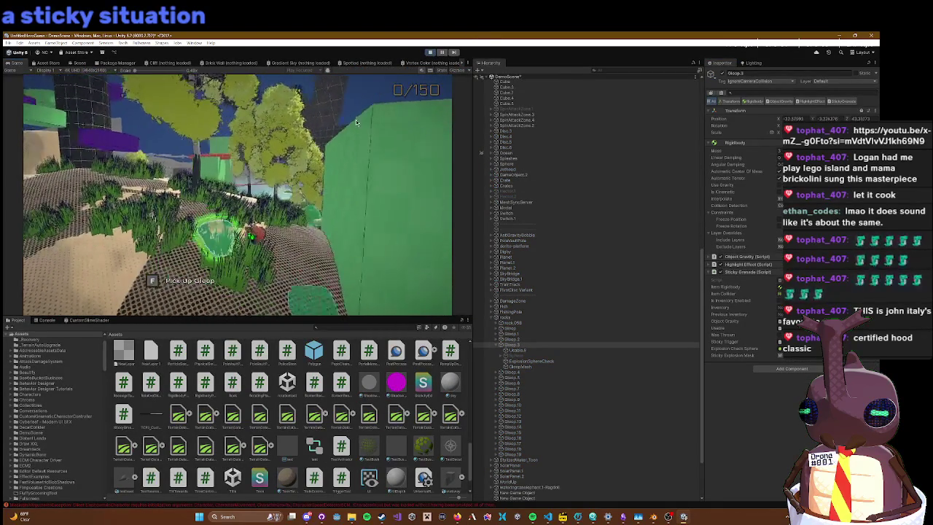
key("w")
key("w")
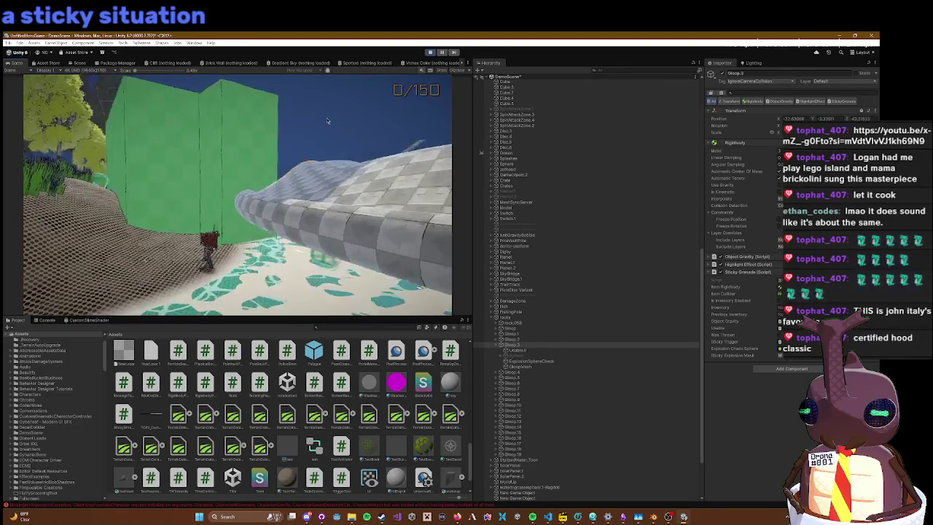
key("w")
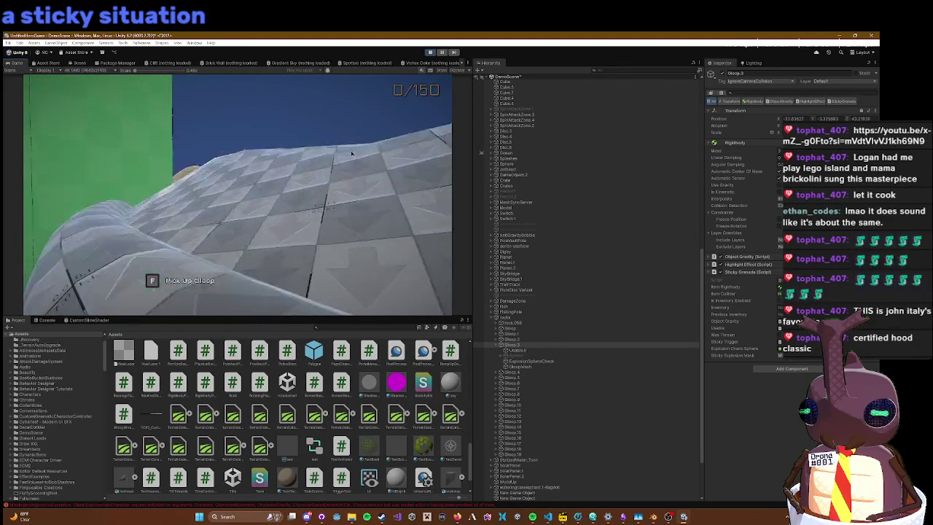
key("w")
key("w")
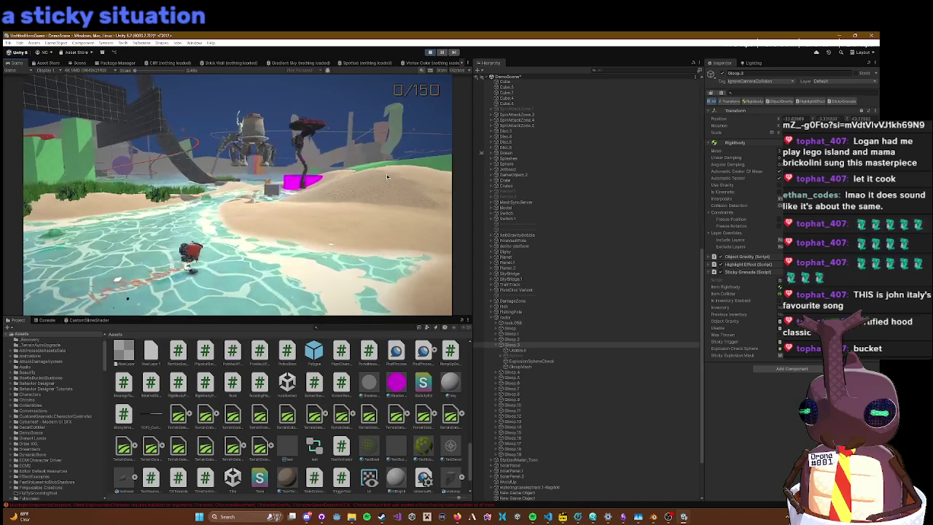
key("w")
key("w")
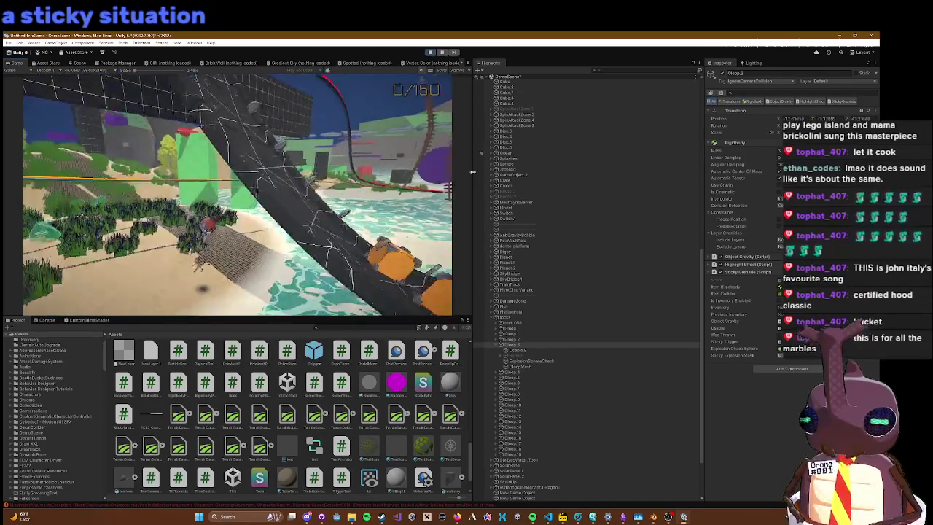
key("w")
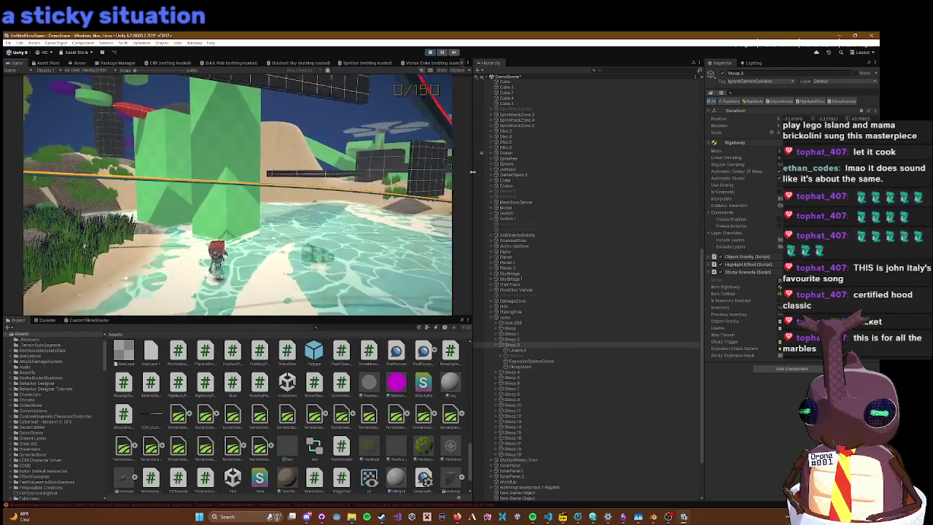
key("w")
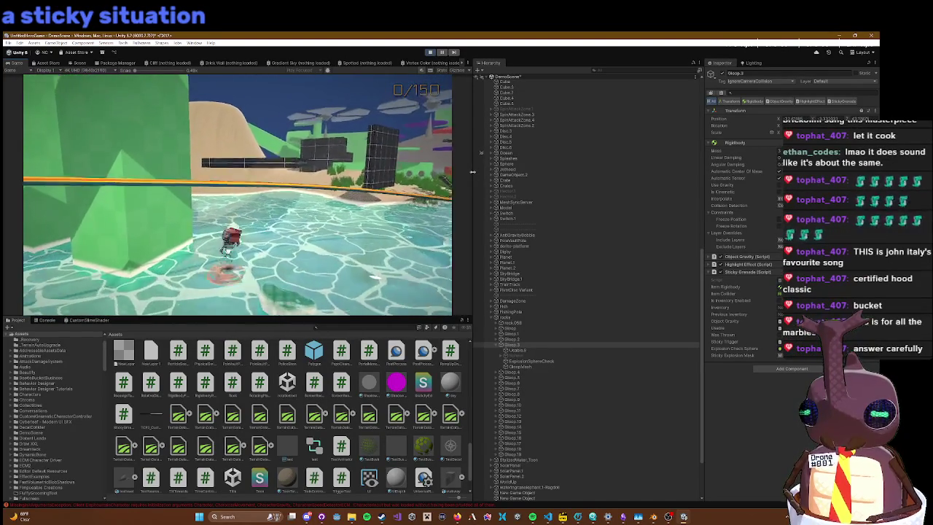
key("w")
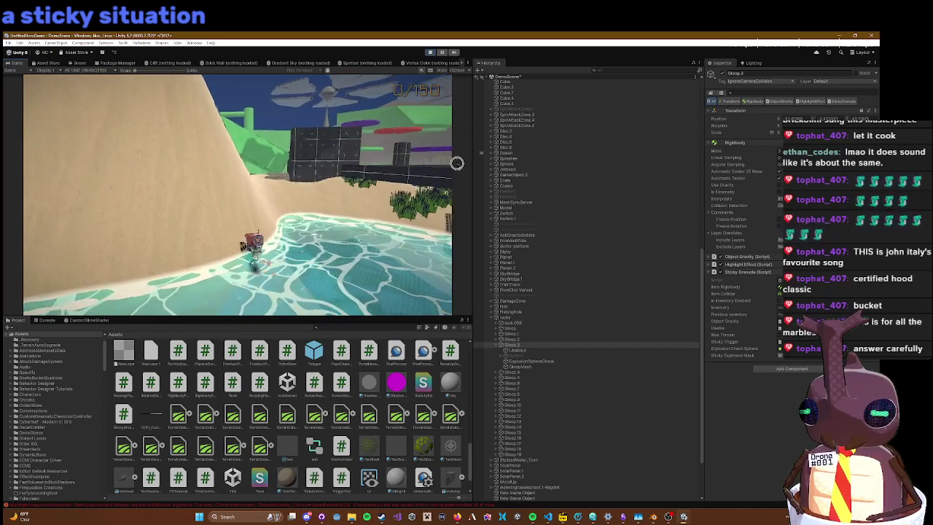
key("w")
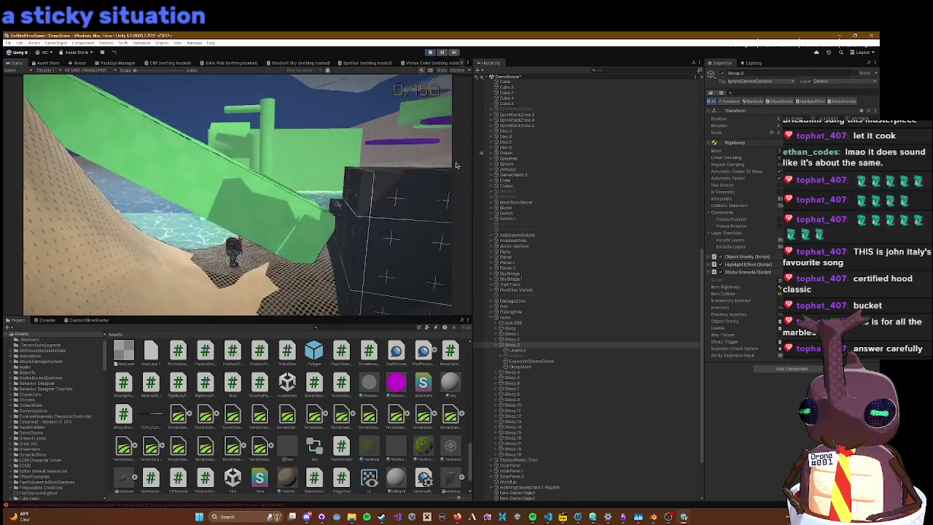
left_click(430, 53)
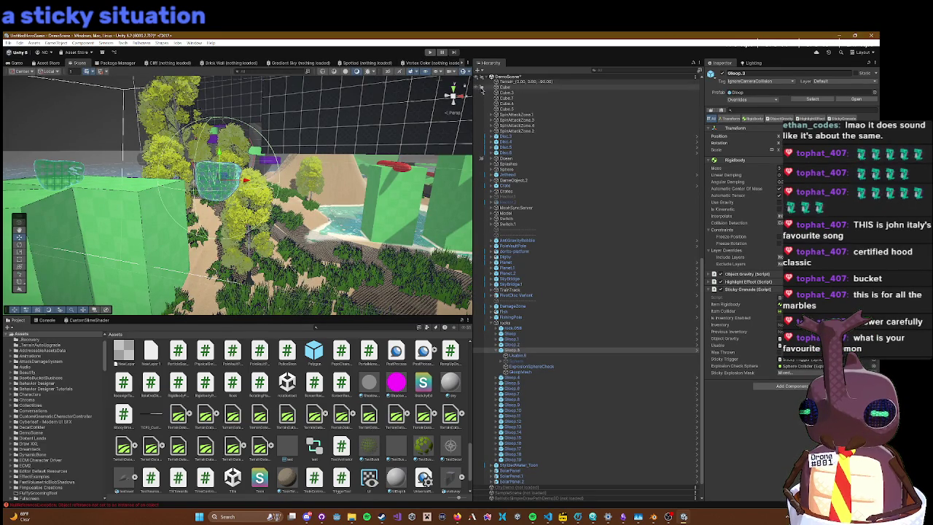
Step: Enter Play mode and have the character pick up a Gloop grenade
key("ctrl+p")
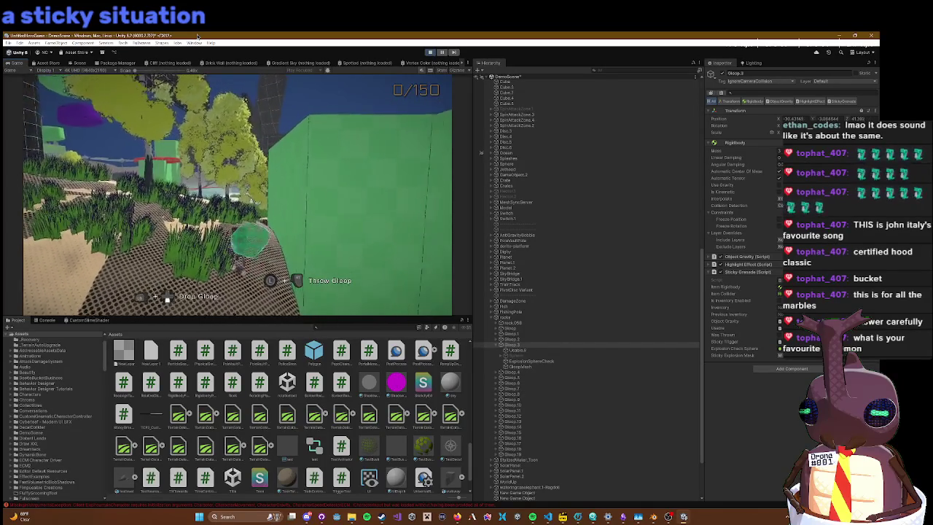
key("Escape")
key("Escape")
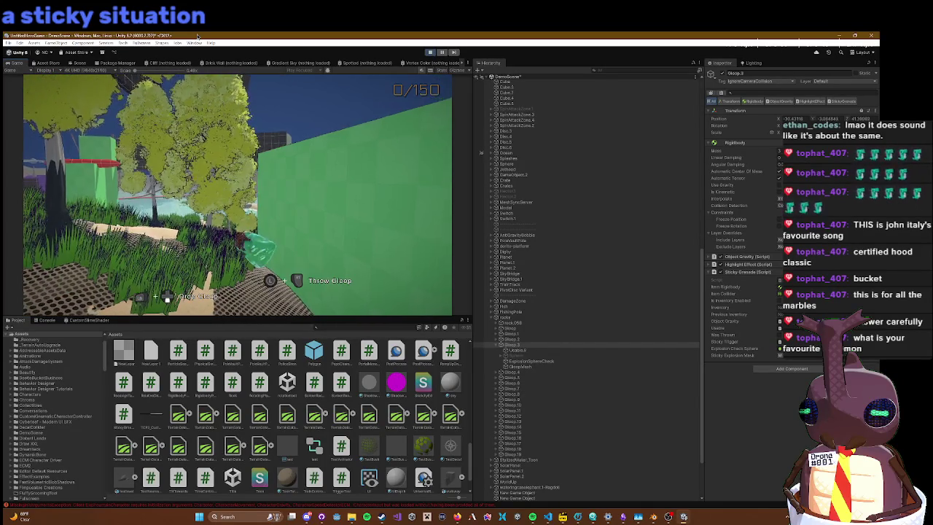
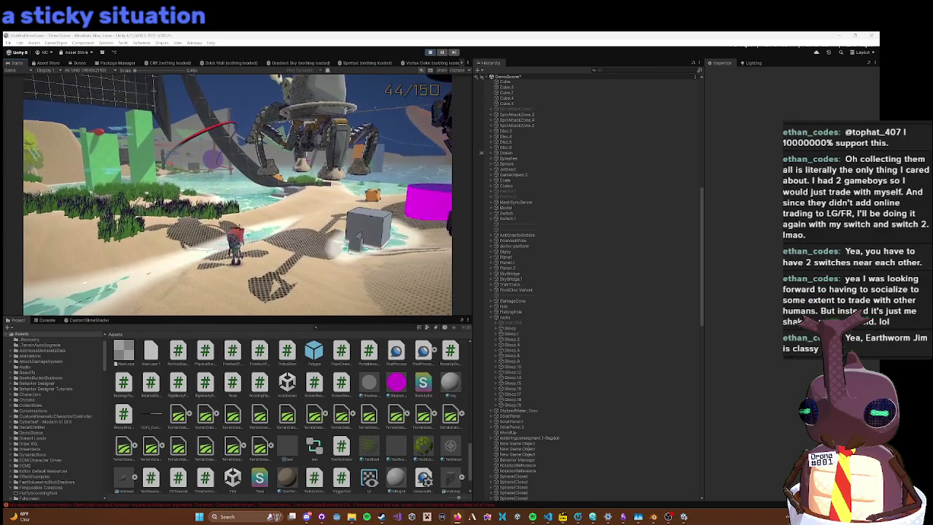
Step: Bring up the in-game settings menu in the Game view, then exit Play mode
left_click(346, 190)
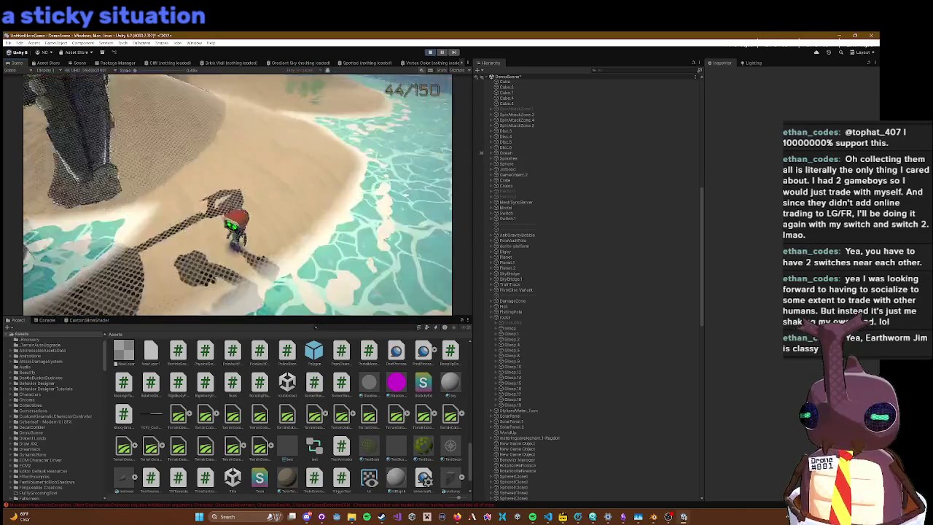
key("Escape")
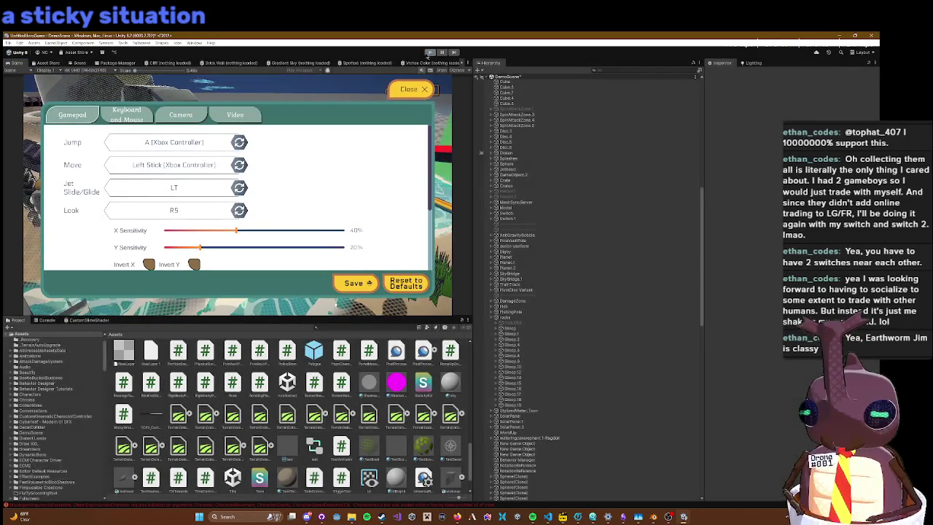
key("ctrl+p")
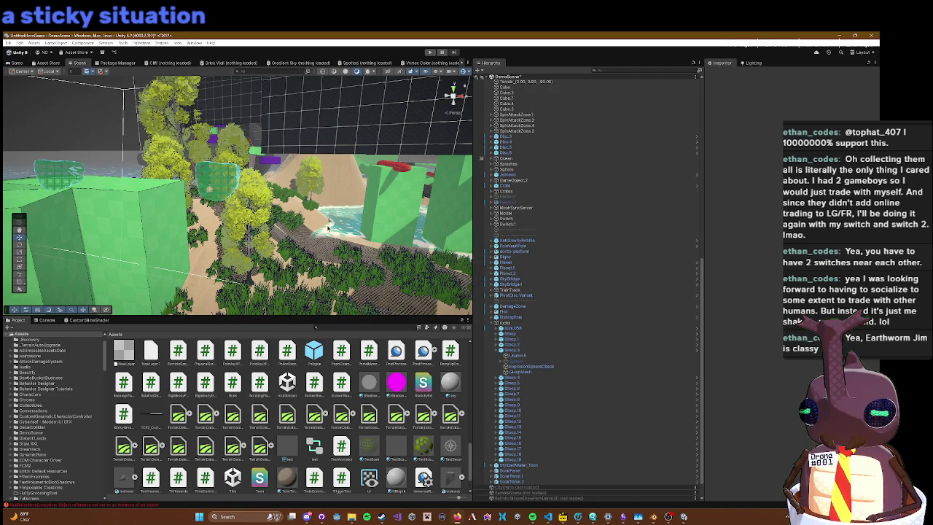
Step: Open the Gloop.6 prefab, exit Prefab Mode saving its changes, and restart Play mode
left_click(632, 390)
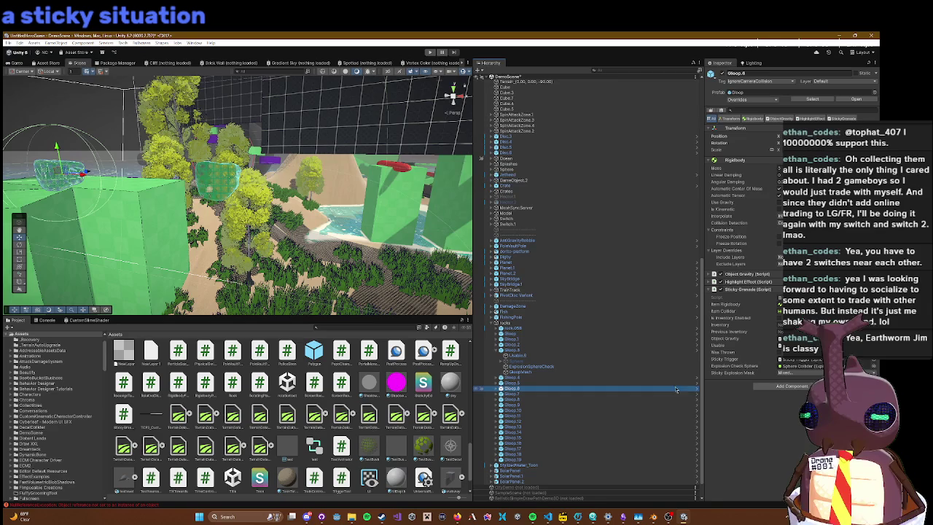
left_click(699, 391)
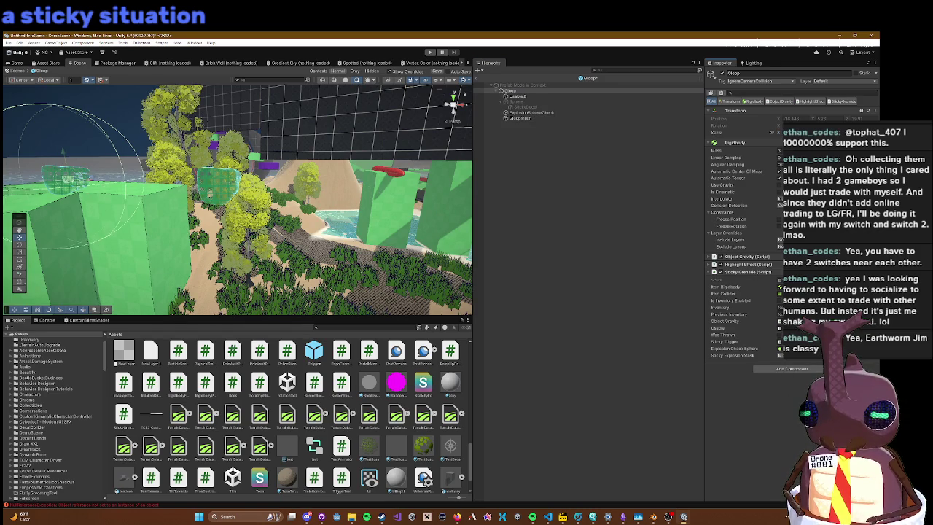
left_click(536, 91)
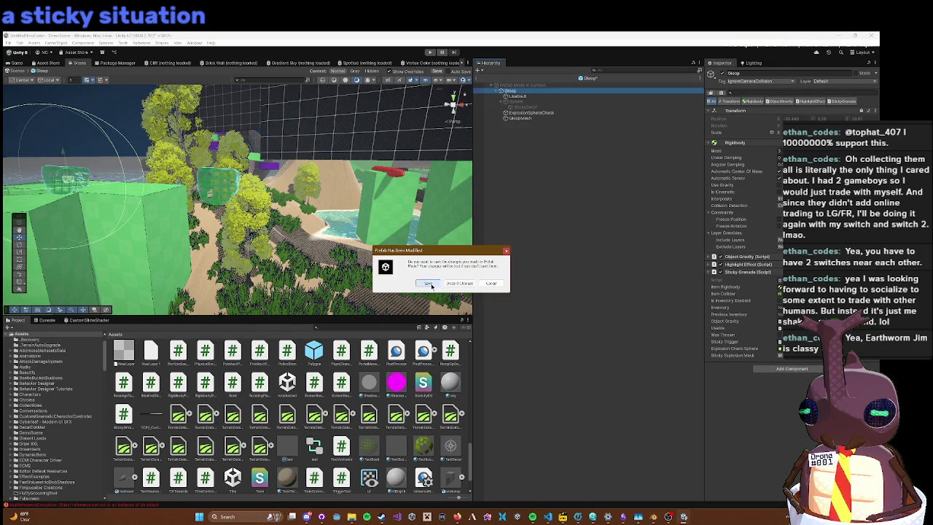
left_click(428, 284)
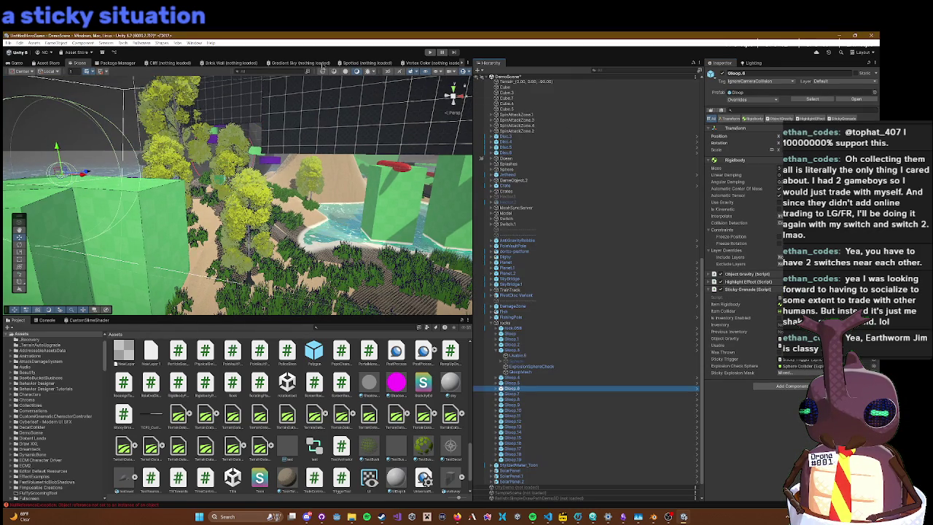
left_click(430, 53)
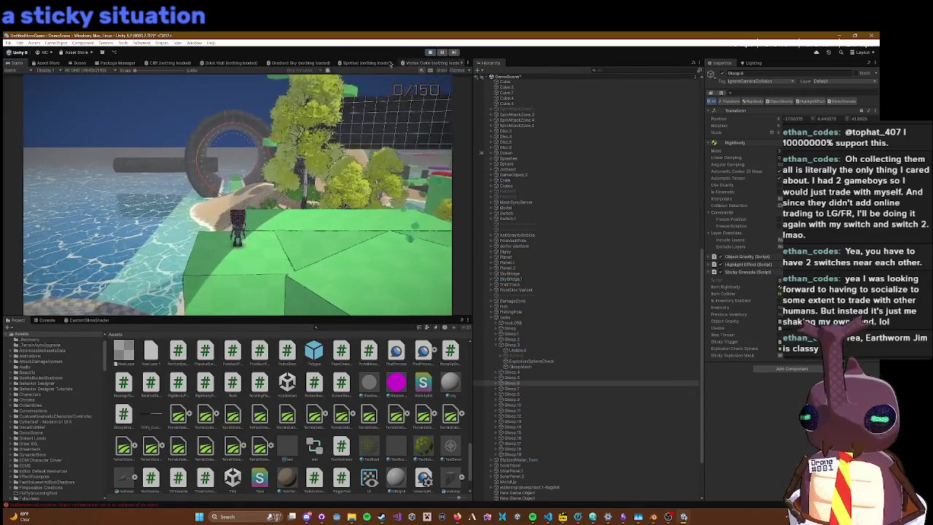
Step: Toggle the in-game settings menu several times during play, then stop Play mode
right_click(365, 76)
left_click(336, 159)
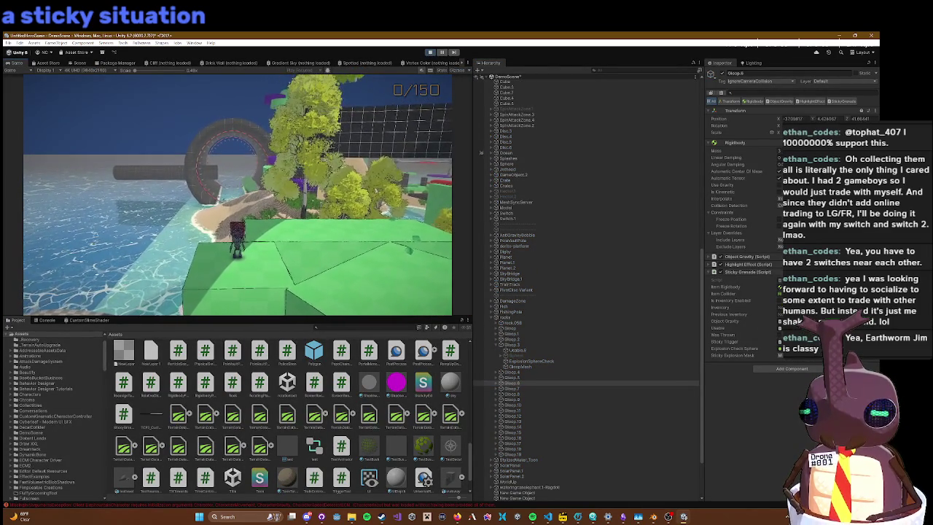
key("Escape")
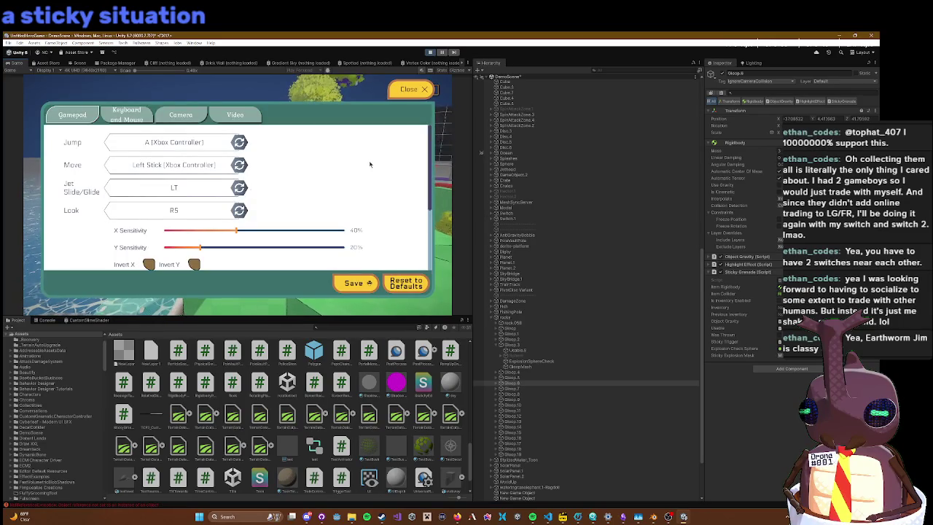
key("Escape")
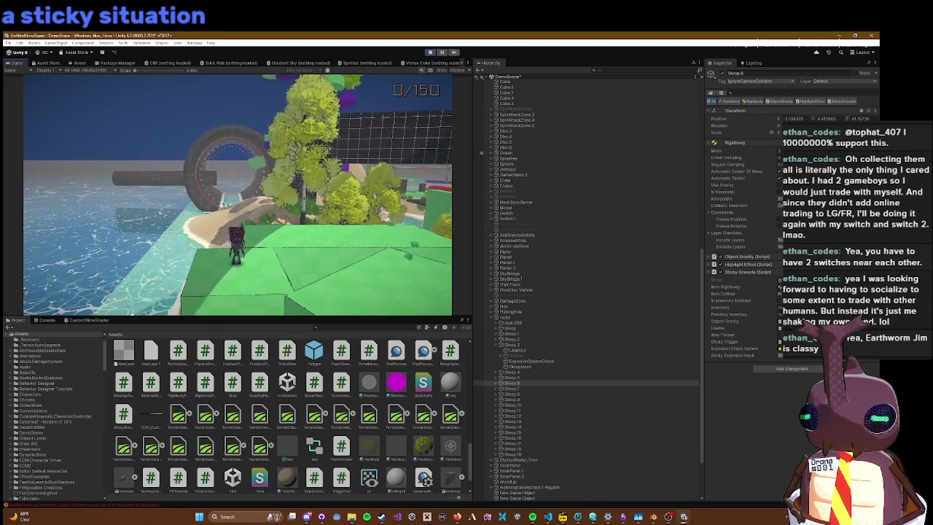
key("Escape")
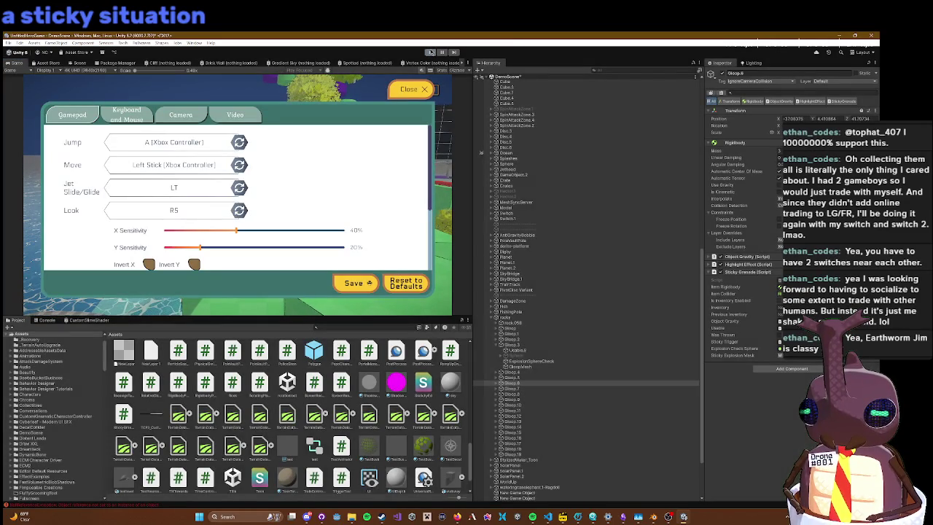
key("ctrl+p")
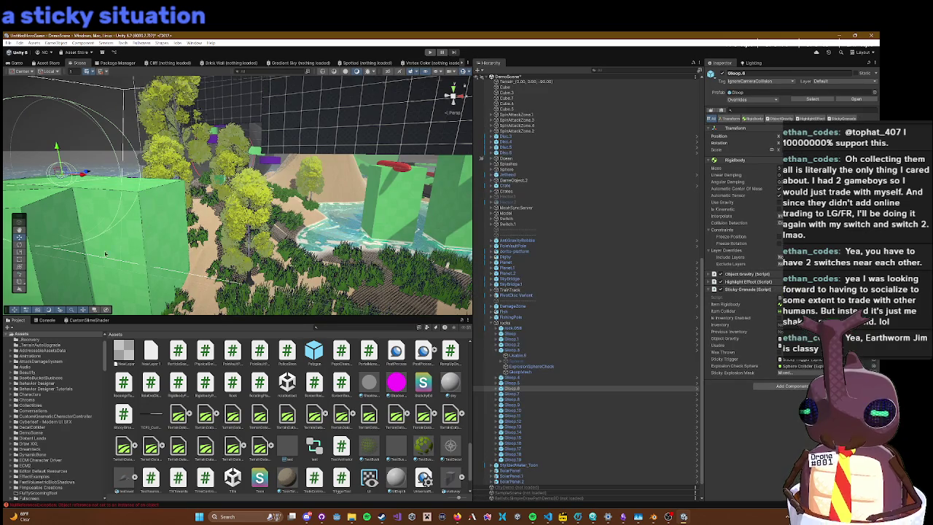
Step: Open the Console and select the first NullReferenceException entries to ping their source objects
left_click(46, 320)
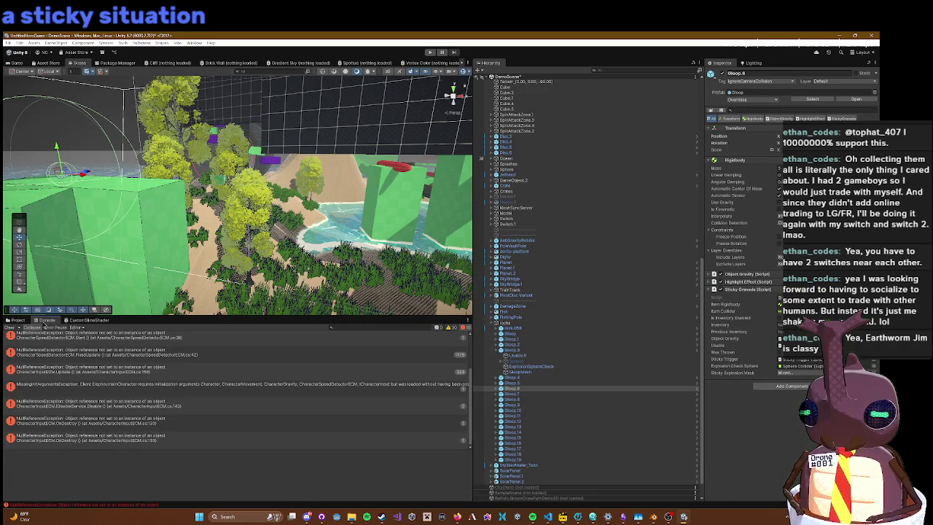
left_click(91, 372)
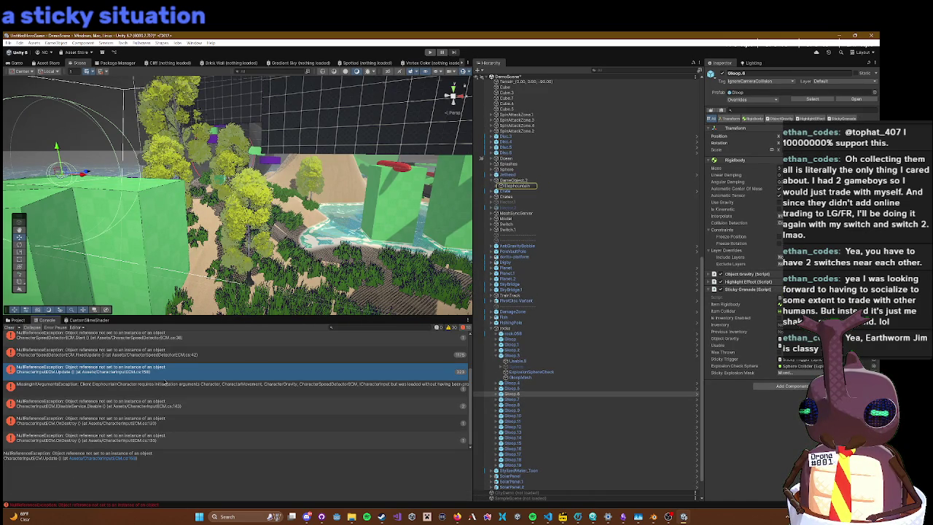
left_click(185, 358)
scroll(185, 358, "up", 1)
left_click(185, 359)
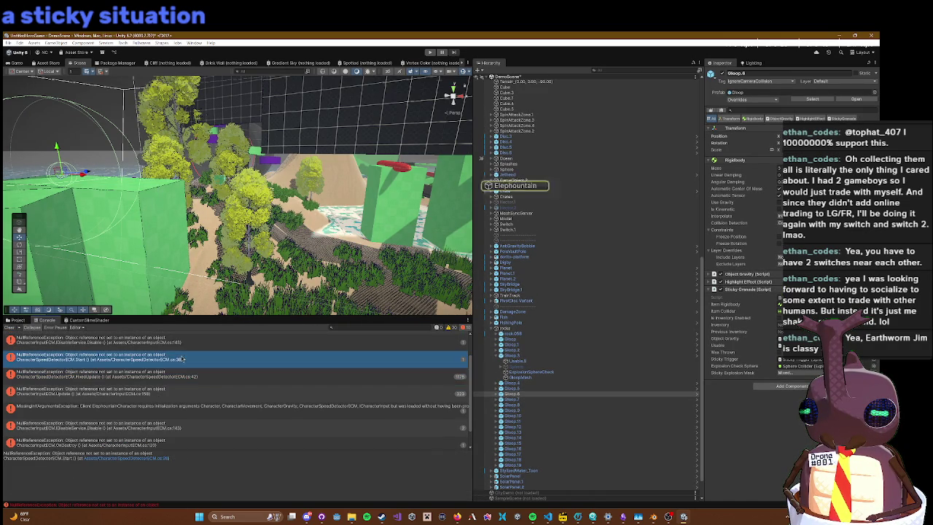
left_click(187, 343)
scroll(193, 356, "up", 2)
Step: Trace the remaining errors, including DisableService, to Elephountain and Jetpad, then return to the game
left_click(169, 376)
left_click(170, 362)
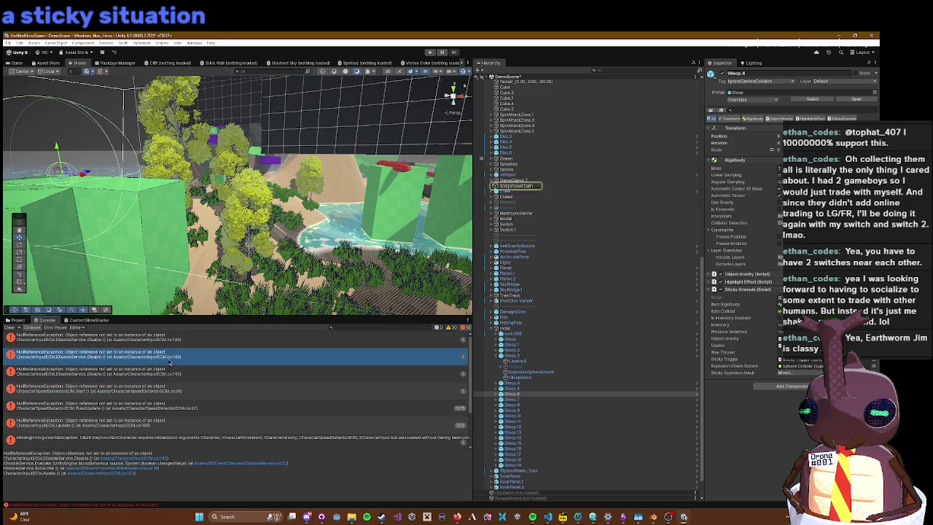
left_click(168, 374)
left_click(154, 356)
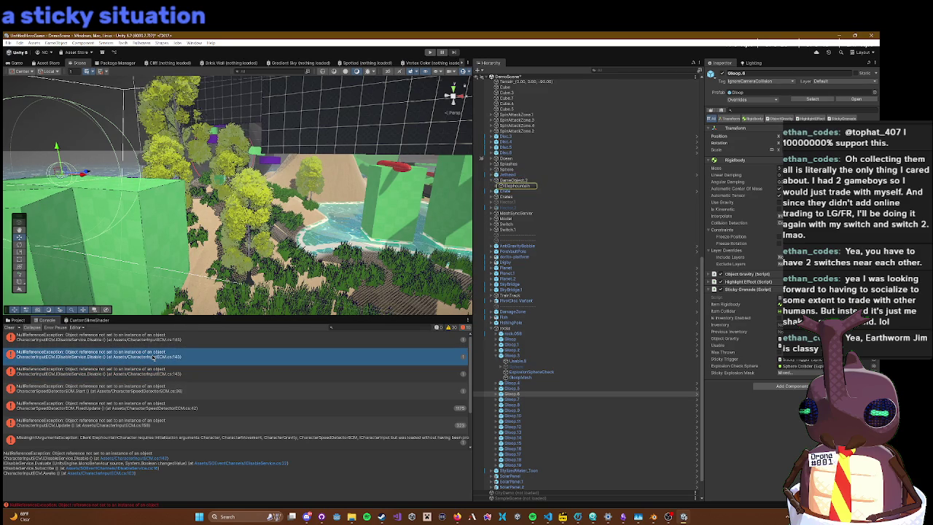
left_click(148, 341)
left_click(156, 353)
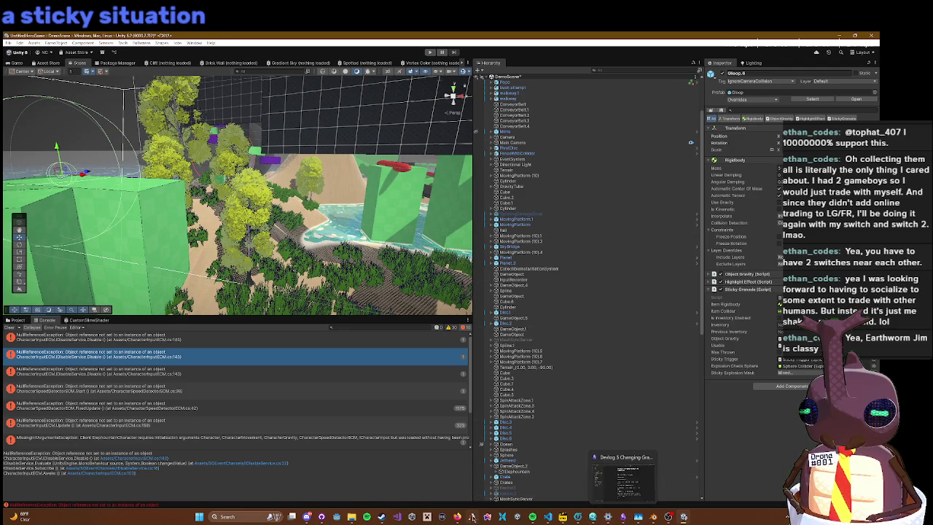
scroll(524, 423, "down", 10)
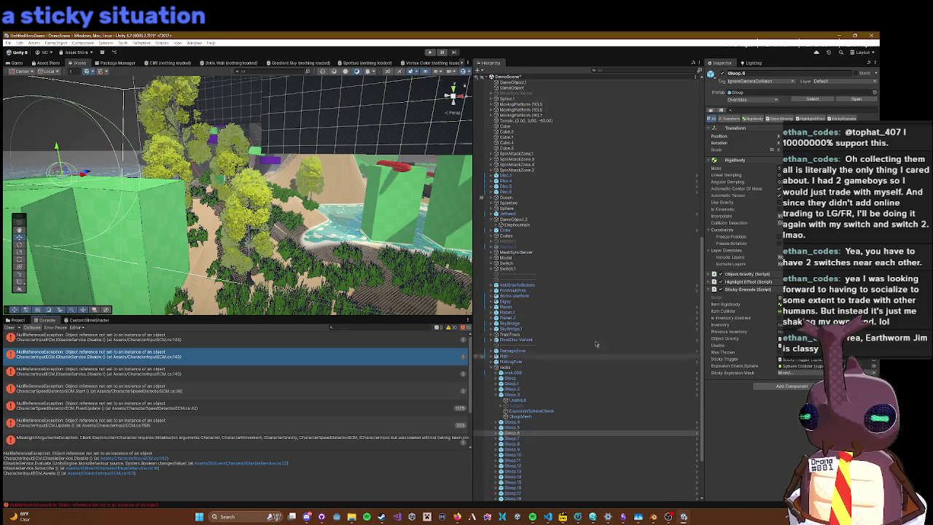
left_click(607, 519)
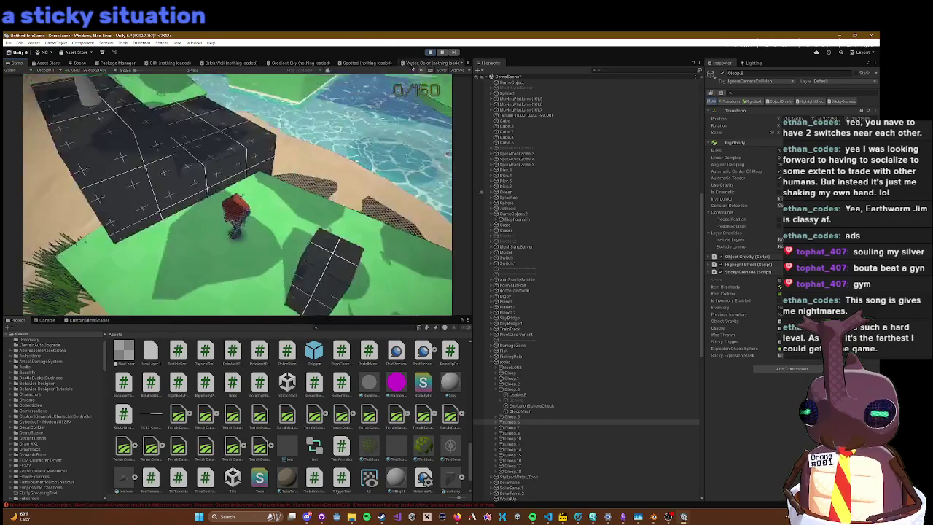
Step: Stop Play mode and fly the Scene camera over the floating hexagonal platforms
left_click(428, 53)
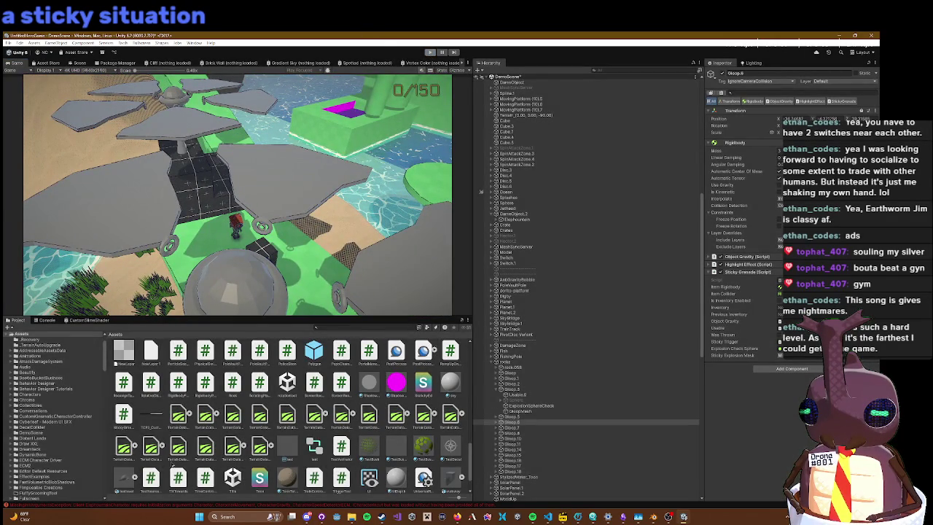
mouse_move(164, 247)
left_mouse_down()
mouse_move(332, 121)
mouse_move(219, 197)
left_mouse_up()
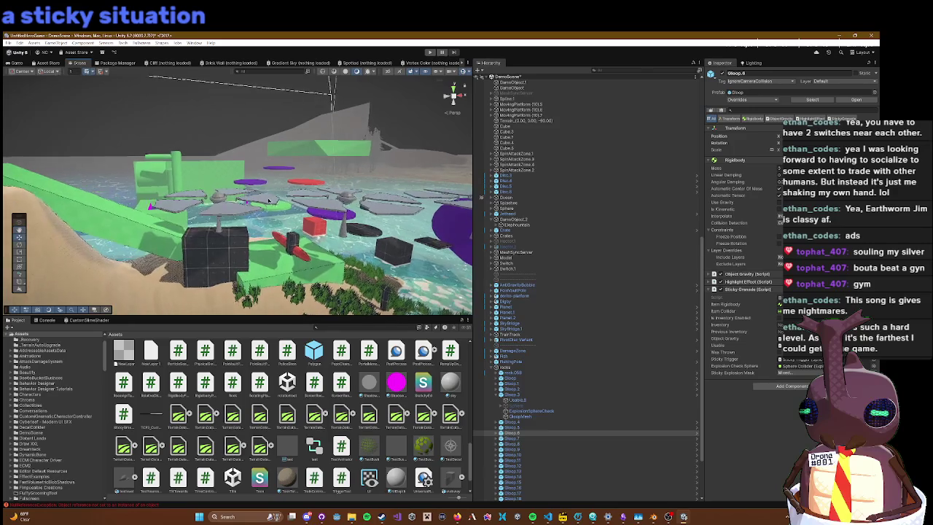
Step: Open the SolarPanel prefab and select its Torus child in the Hierarchy
left_click(217, 196)
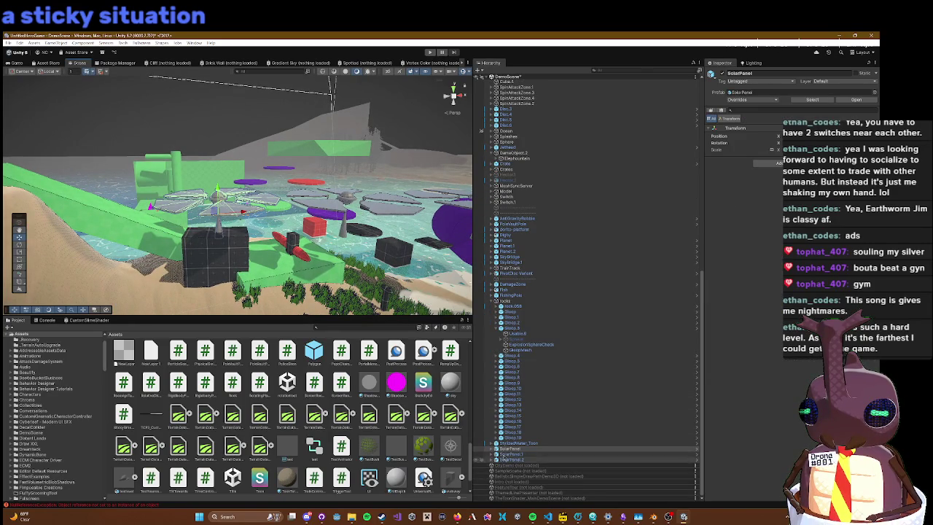
left_click(493, 449)
scroll(505, 459, "down", 3)
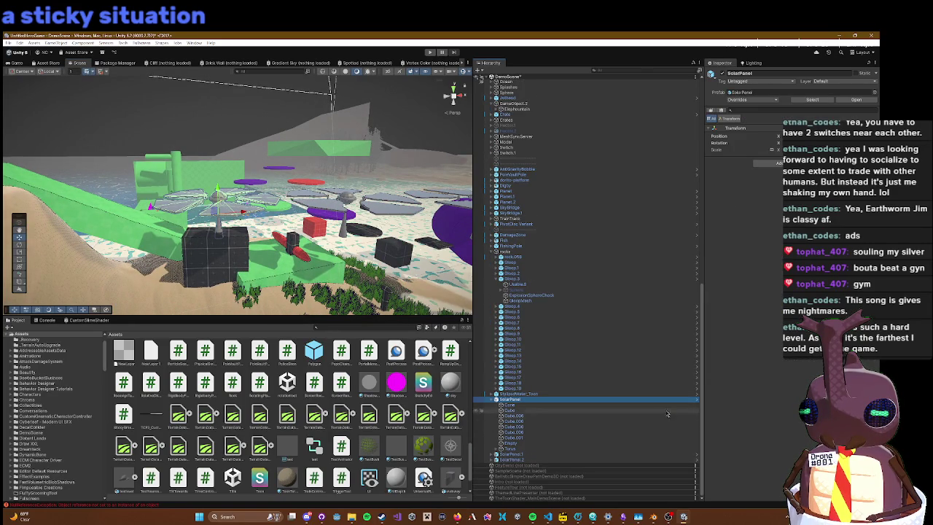
left_click(696, 400)
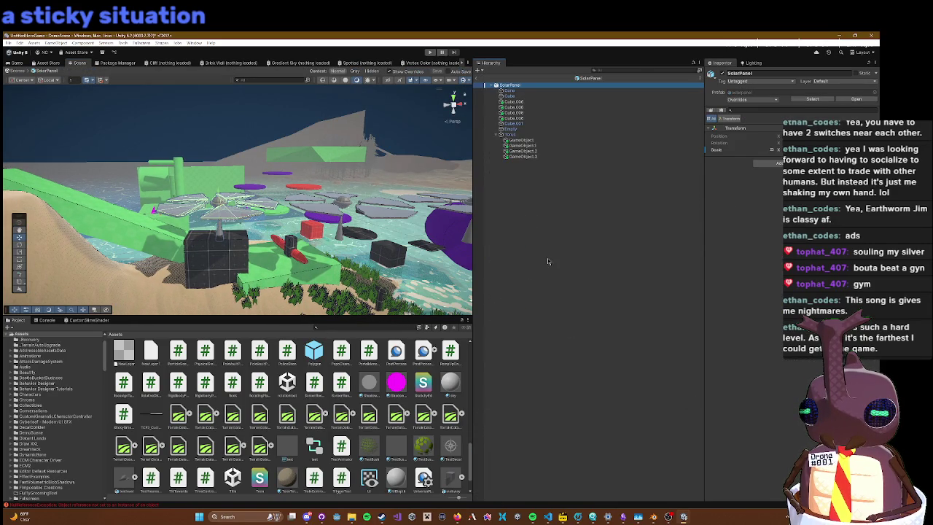
left_click(532, 139)
left_click(532, 135)
Step: Set Angular YZ Drive Position Spring to 45, save the prefab, exit to the scene, and play
scroll(777, 315, "down", 10)
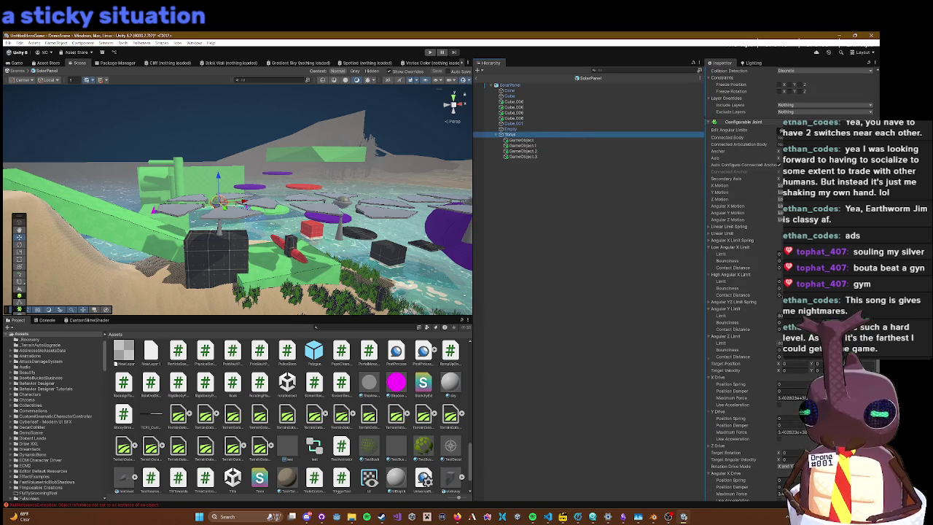
scroll(789, 386, "down", 5)
left_click(789, 385)
type("45")
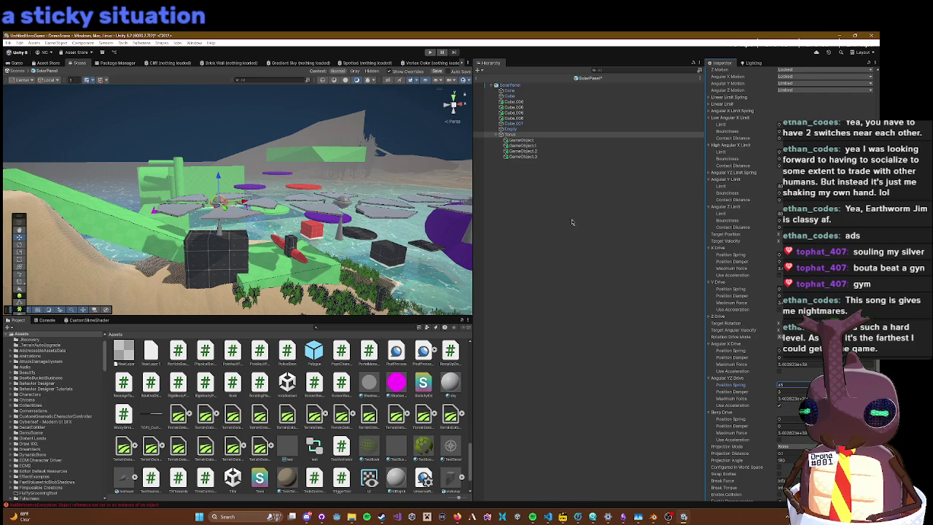
key("ctrl+s")
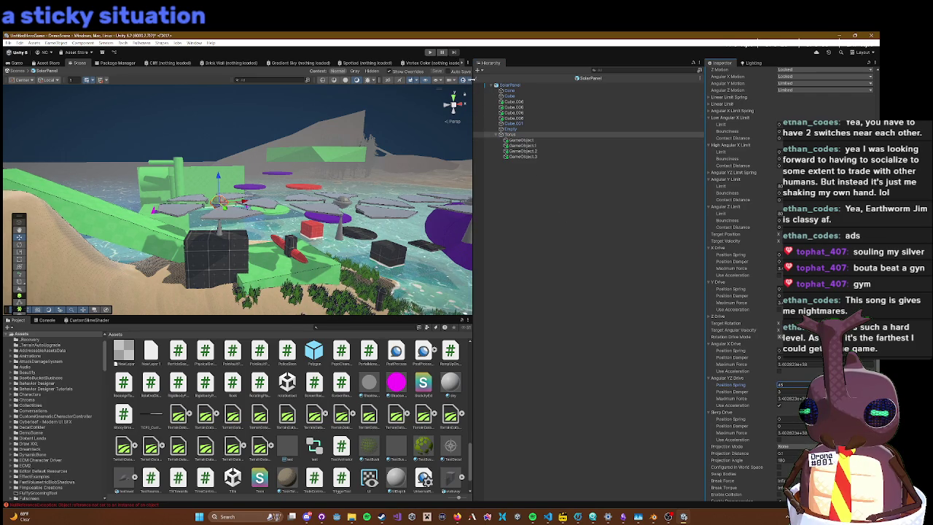
left_click(476, 78)
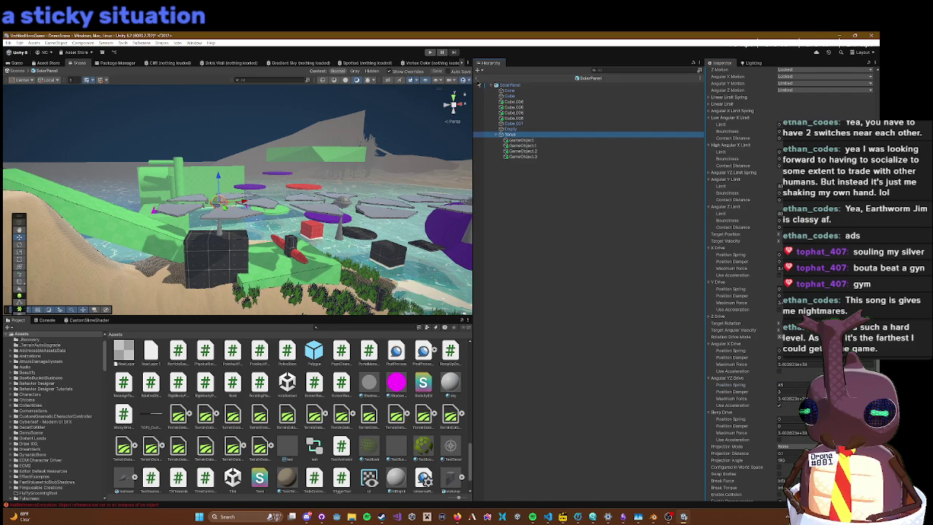
left_click(478, 84)
left_click(431, 52)
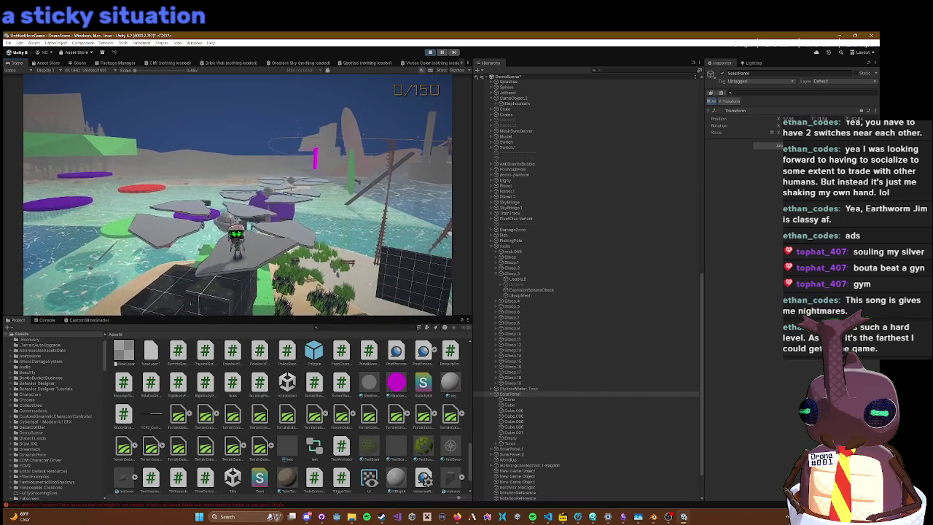
Step: Move the character with W and S, then open the in-game settings menu
key("w")
key("s")
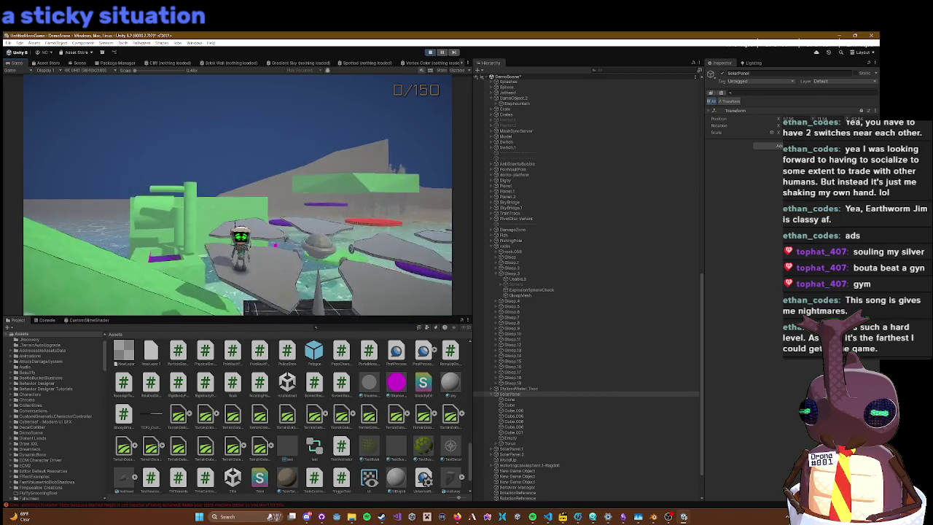
key("Escape")
Step: Select Torus under SolarPanel and scroll its Inspector to the Configurable Joint drives and projection
left_click(518, 434)
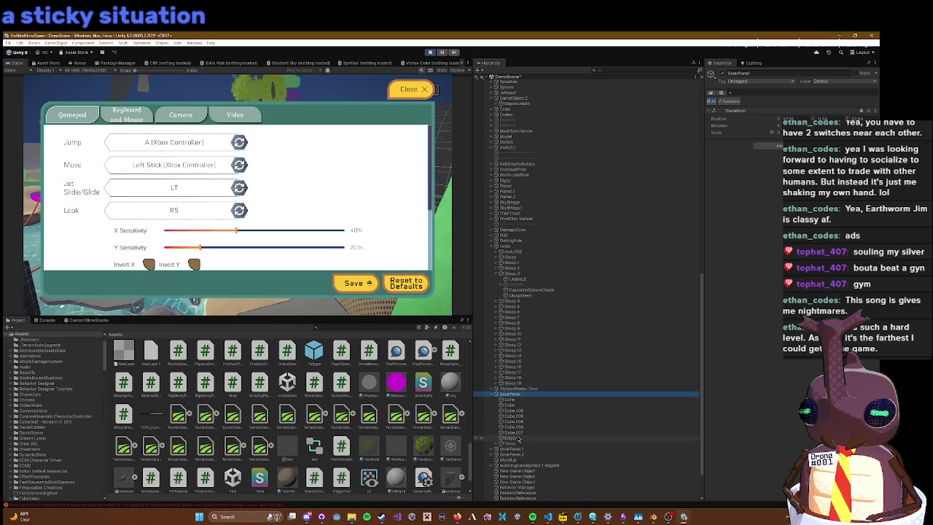
left_click(517, 443)
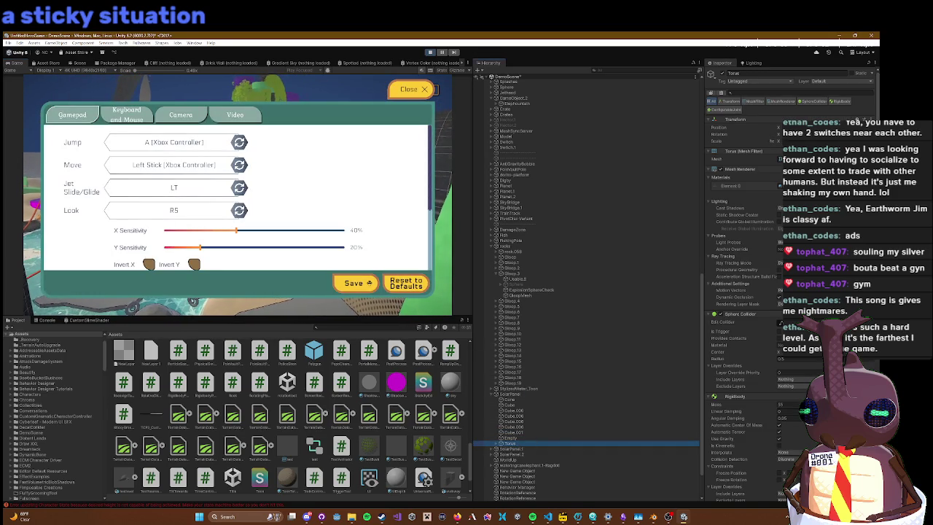
scroll(772, 401, "down", 15)
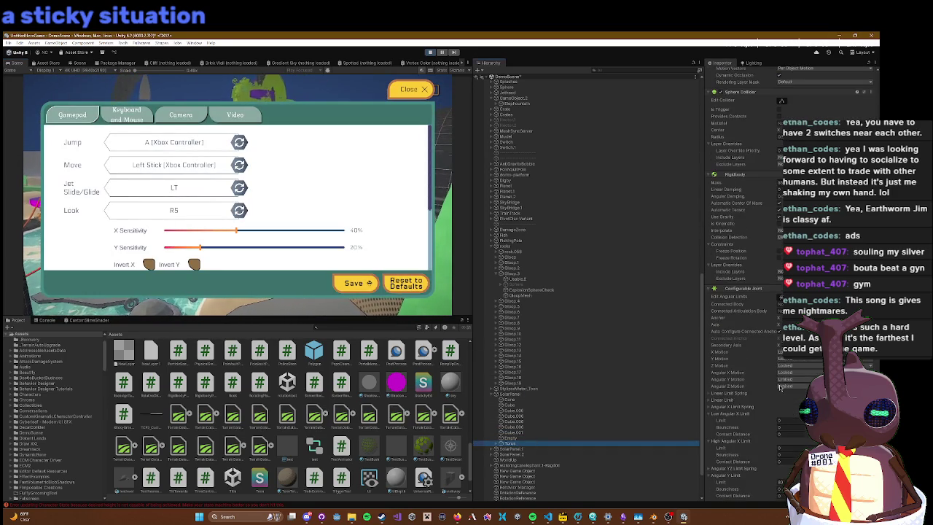
scroll(780, 377, "down", 5)
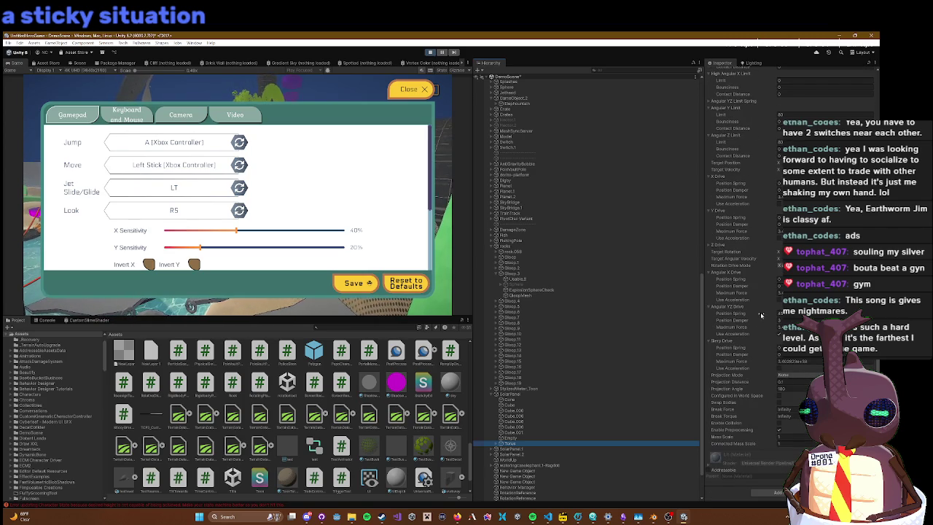
left_click(420, 87)
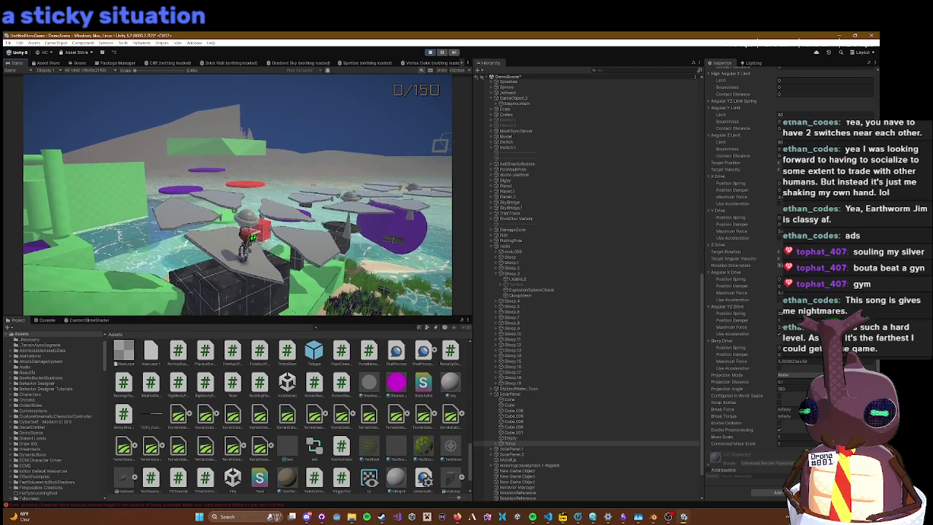
key("Escape")
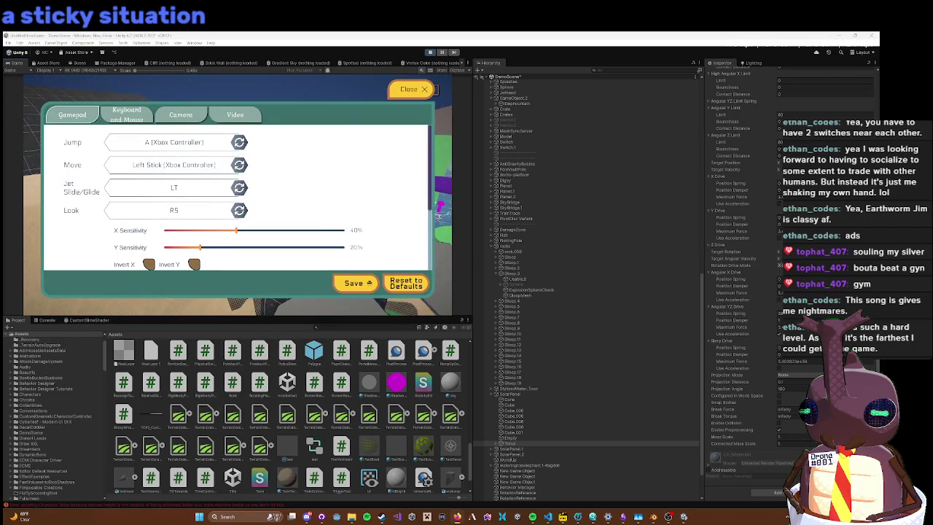
Step: Dismiss the window options and in-game controls menu, then exit Play mode
right_click(395, 35)
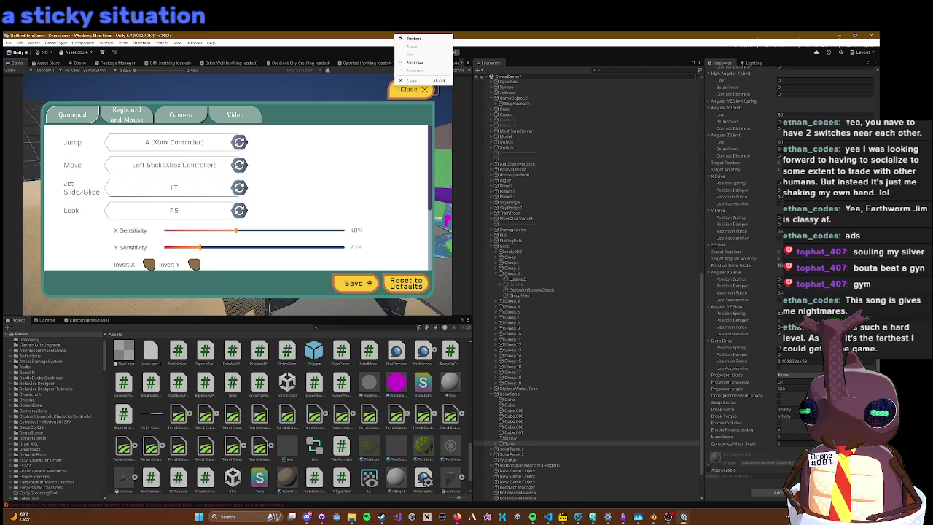
key("Escape")
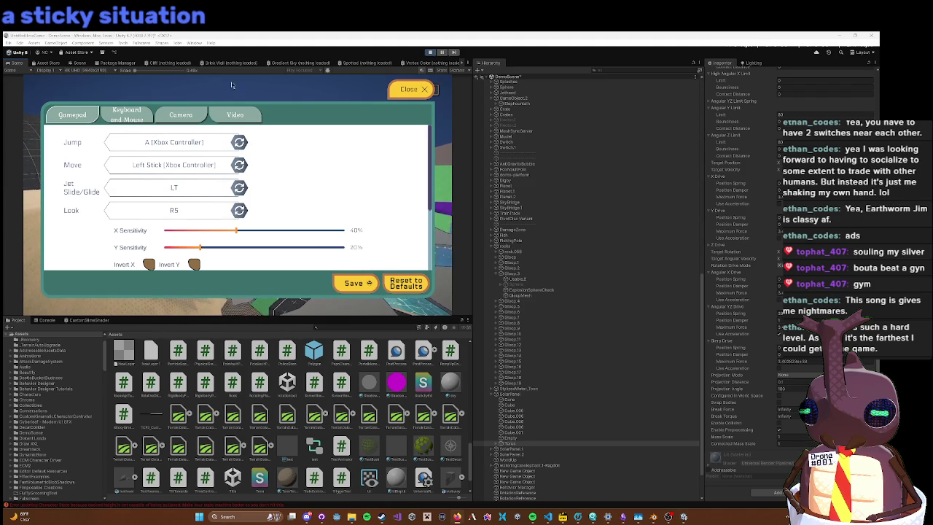
left_click(391, 87)
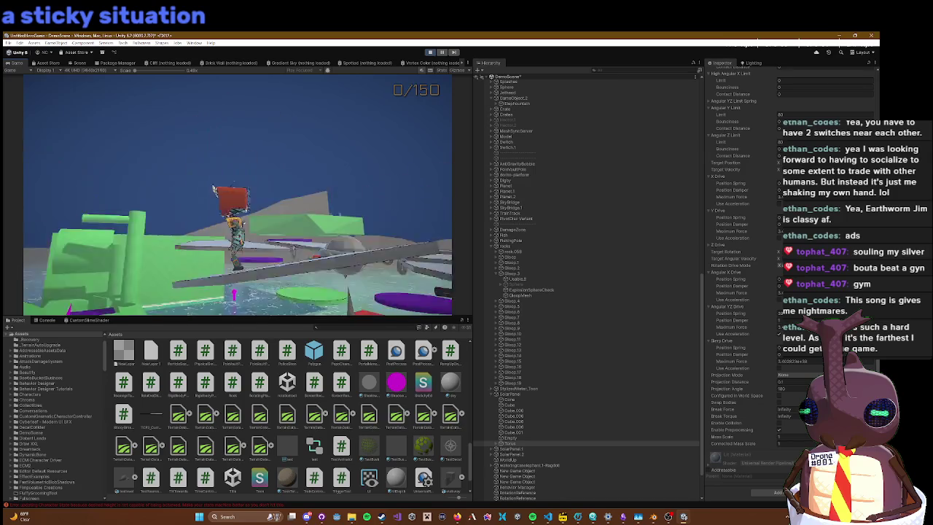
key("Escape")
key("Escape")
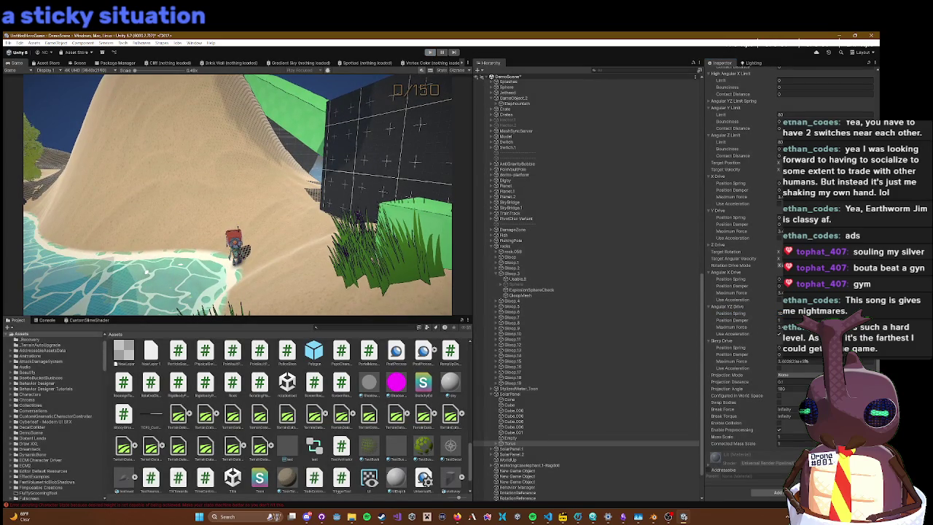
key("ctrl+p")
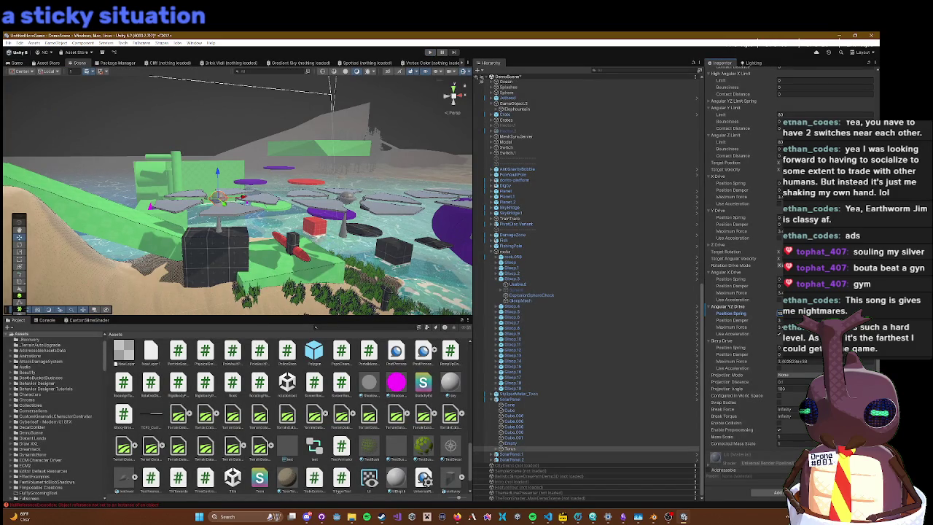
left_click(430, 51)
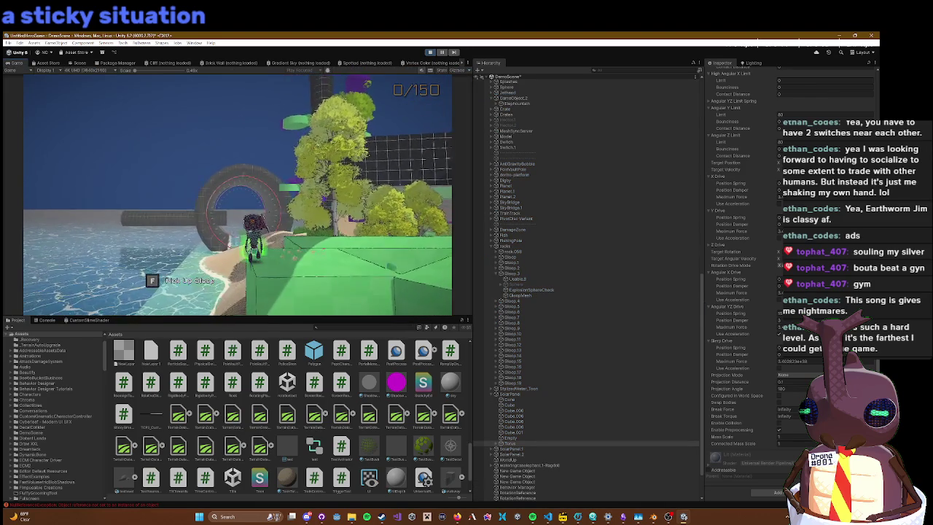
key("w")
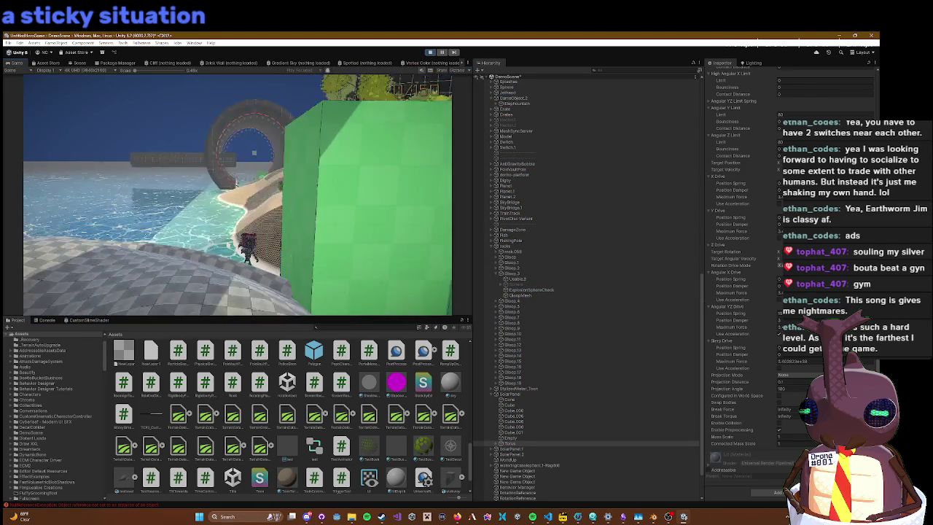
key("w")
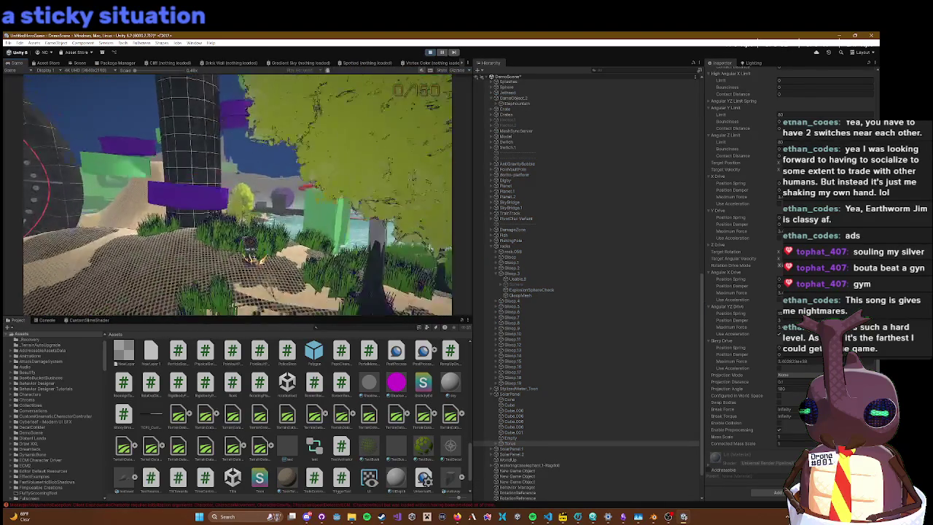
key("w")
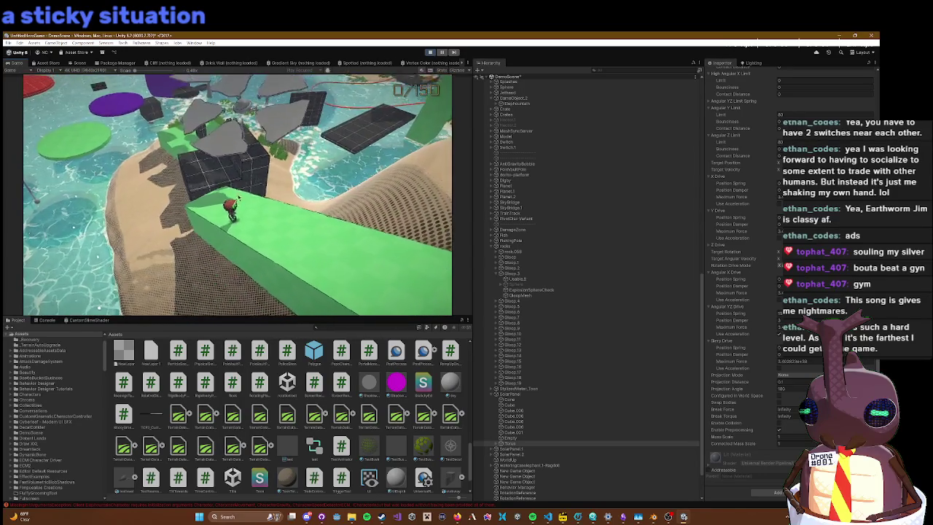
key("Escape")
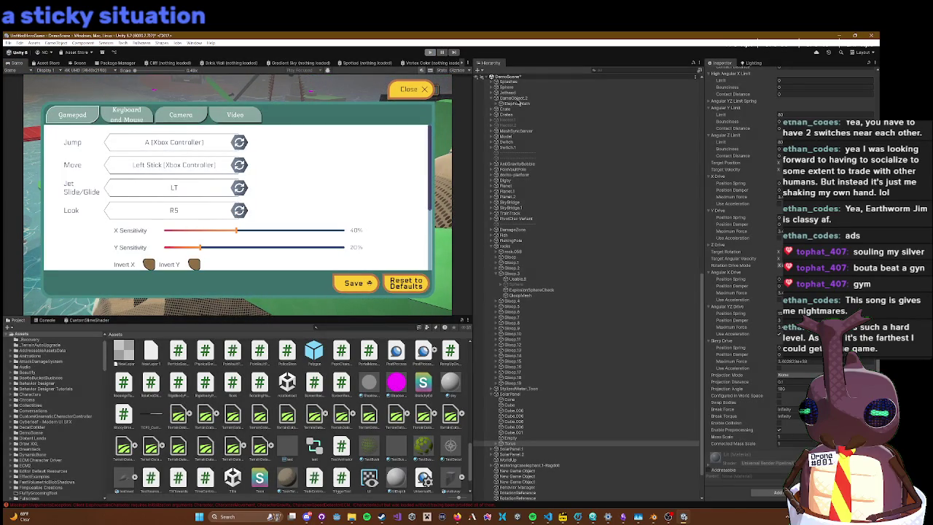
key("ctrl+p")
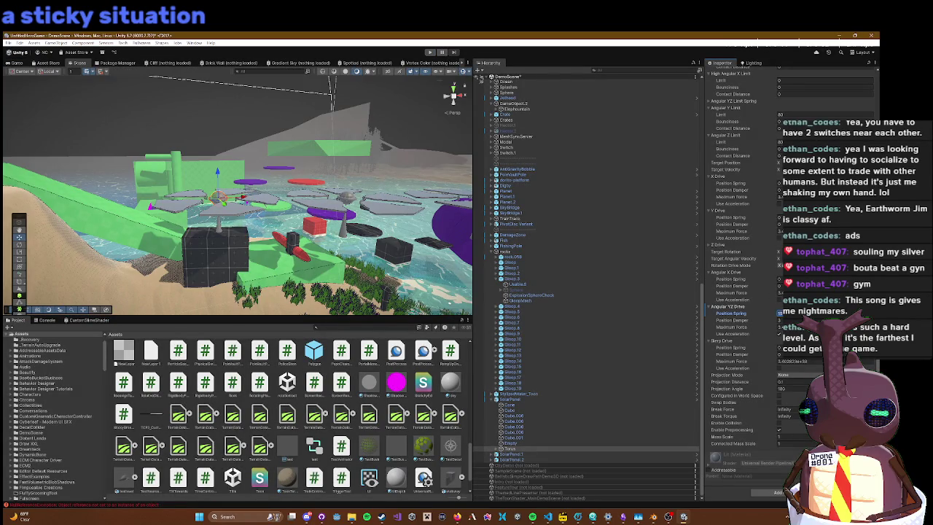
left_click(430, 52)
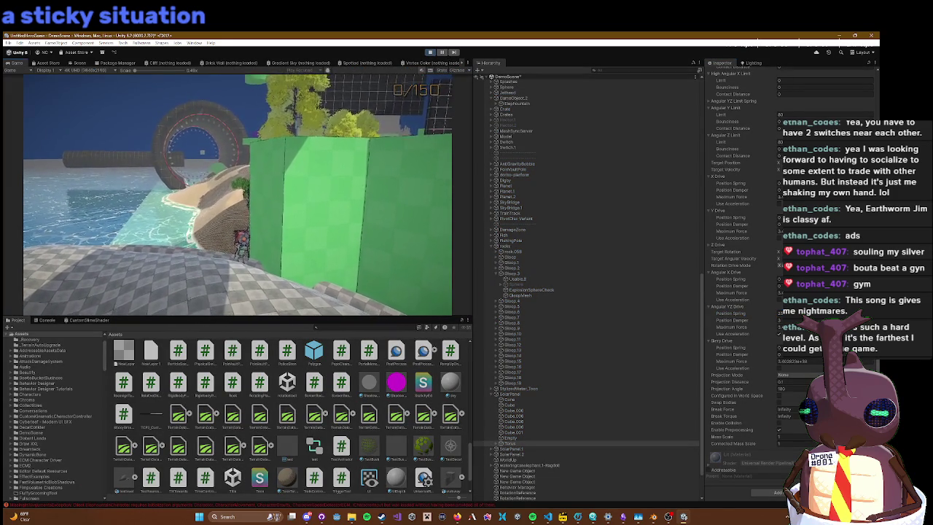
key("Escape")
key("Escape")
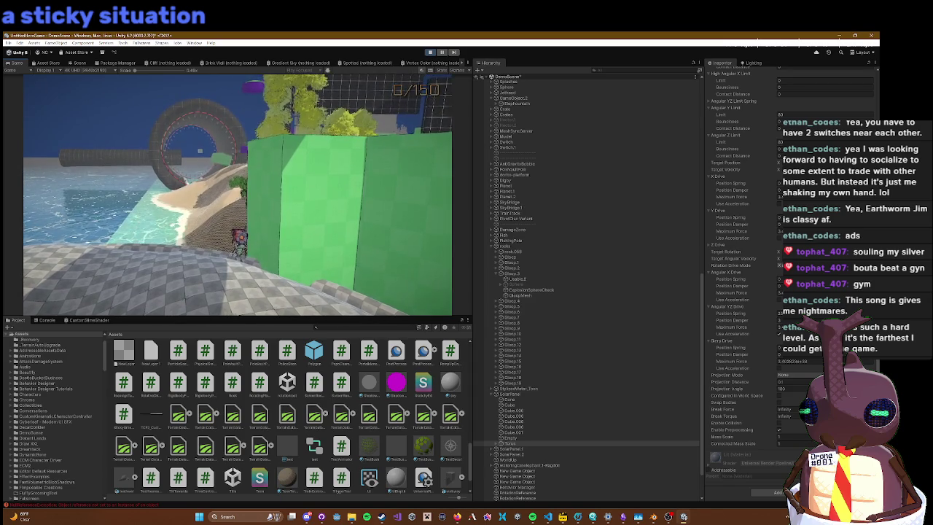
key("Escape")
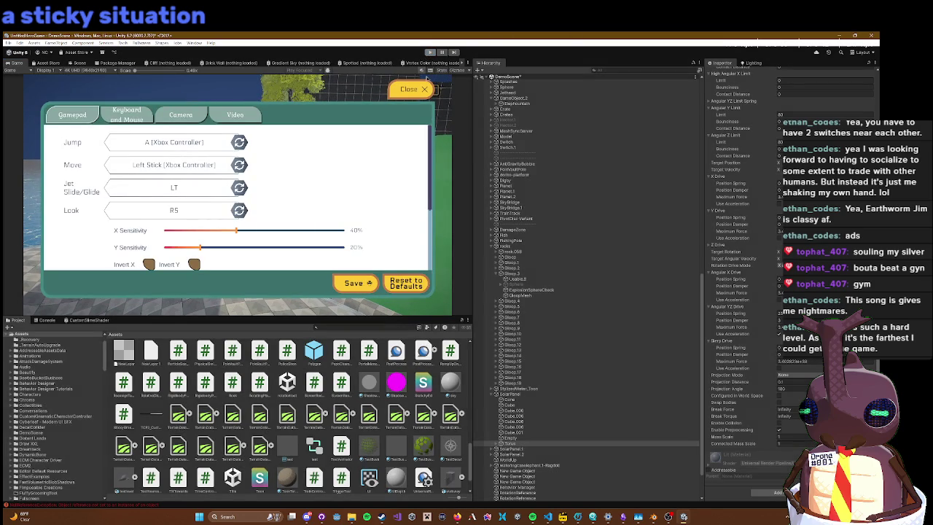
key("ctrl+p")
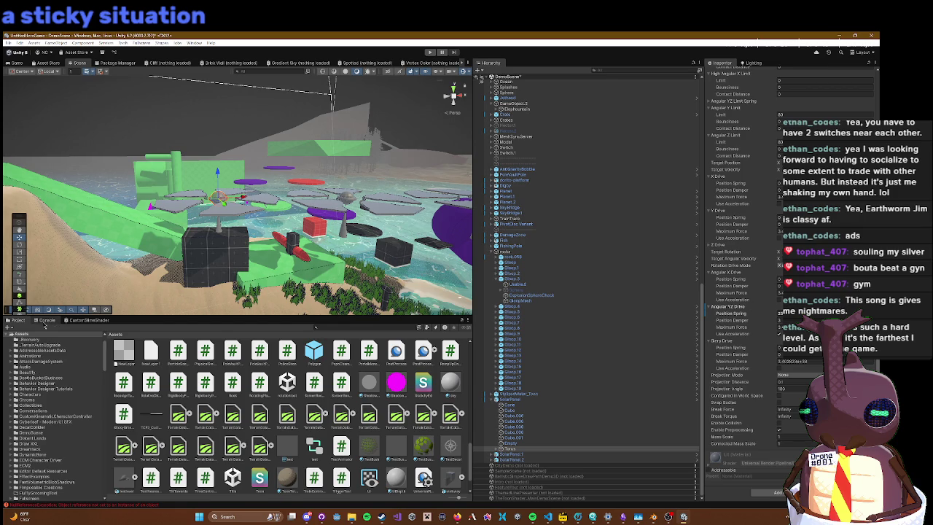
left_click(45, 320)
left_click(37, 341)
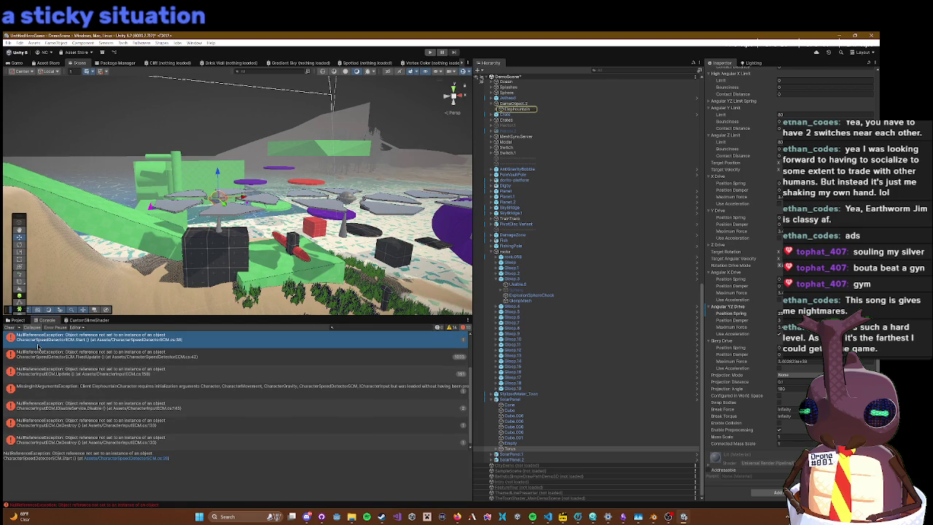
scroll(66, 352, "up", 1)
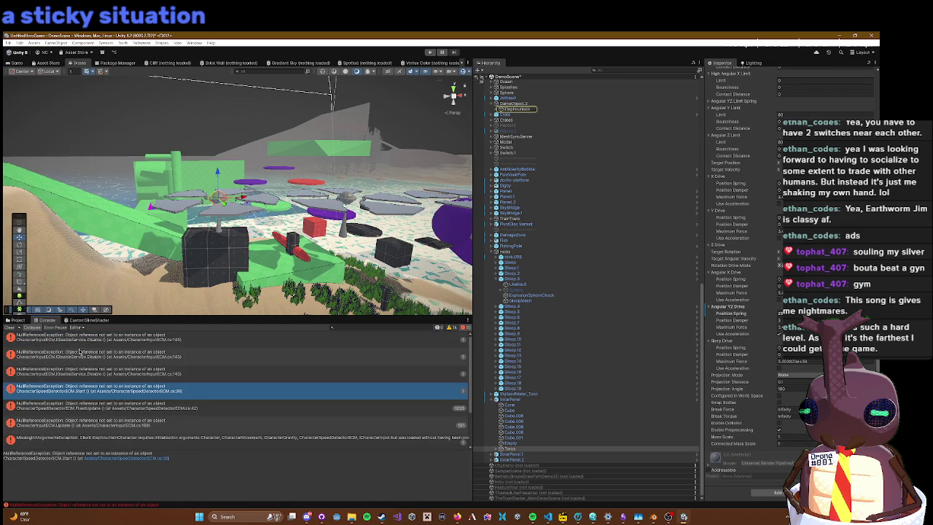
key("Up")
key("Up")
key("Up")
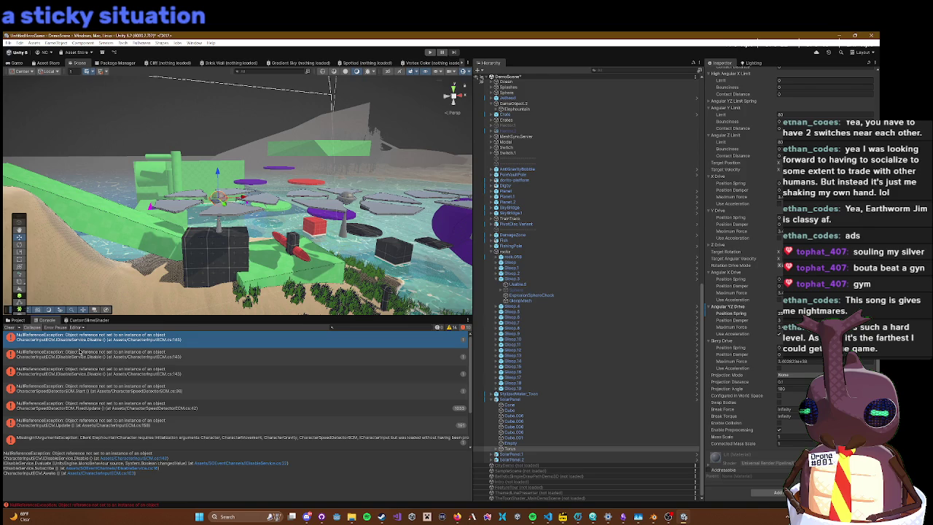
left_click(257, 342)
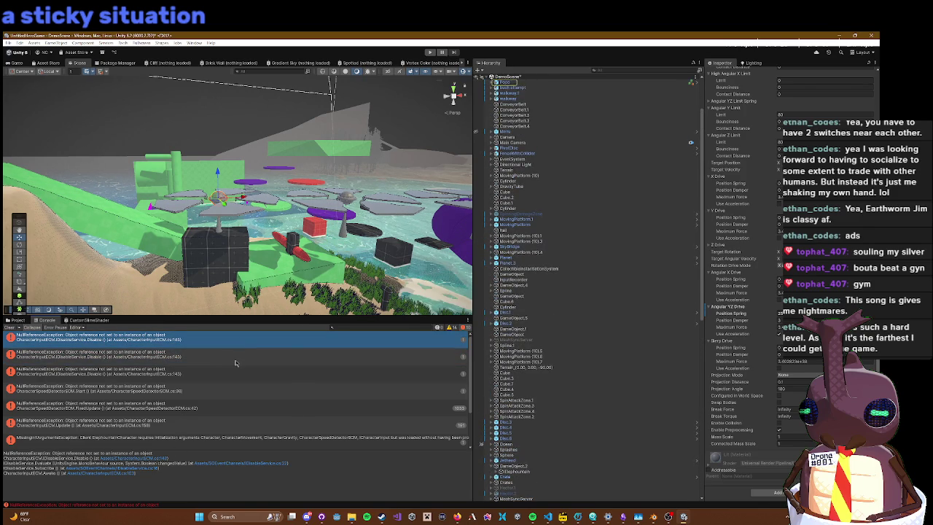
left_click(237, 357)
left_click(234, 386)
left_click(227, 379)
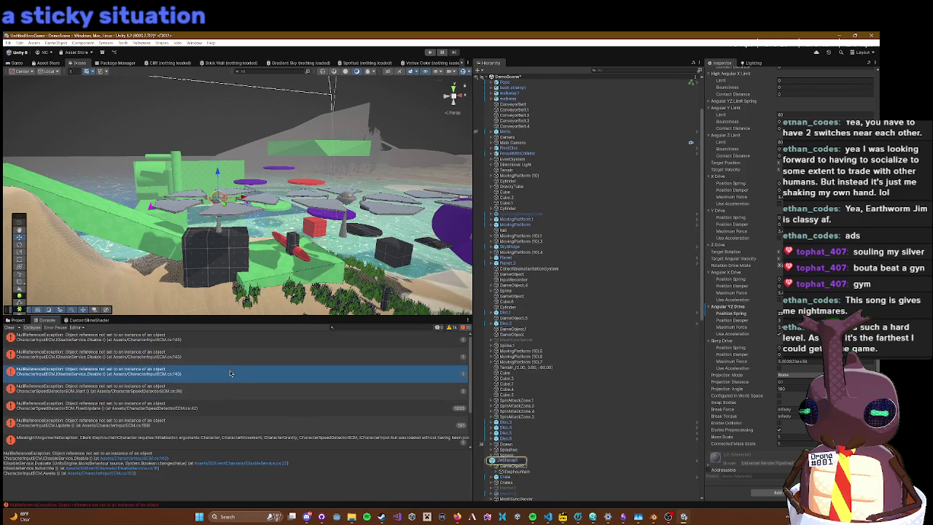
left_click(226, 397)
left_click(230, 408)
left_click(234, 396)
left_click(234, 412)
scroll(234, 415, "down", 2)
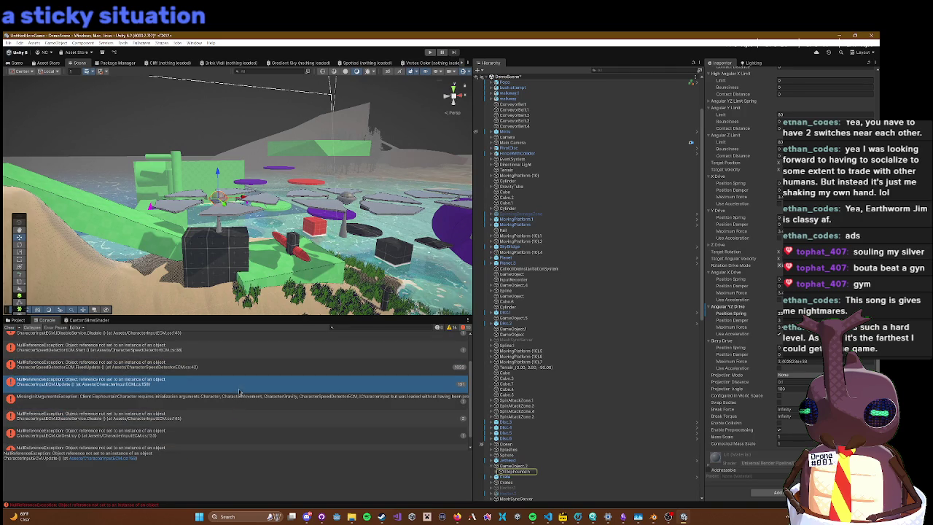
left_click(235, 401)
scroll(231, 415, "down", 1)
left_click(208, 409)
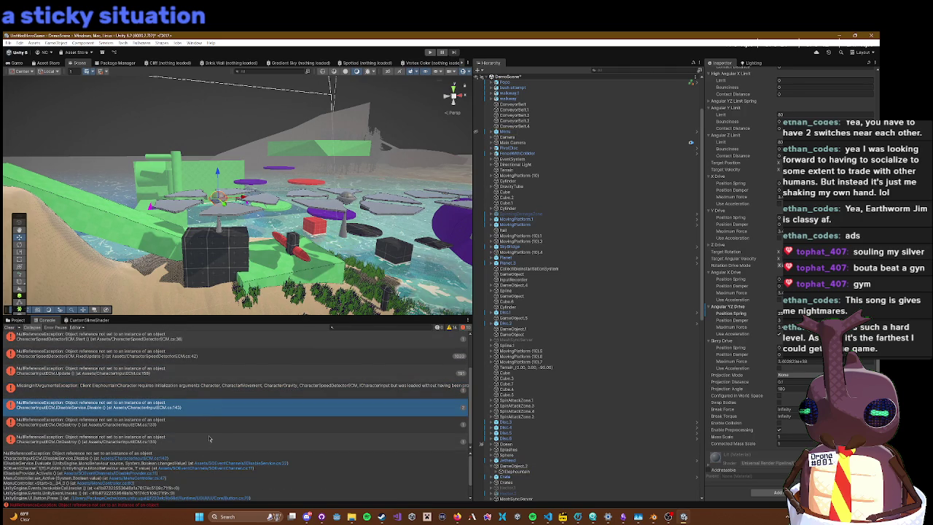
left_click(207, 430)
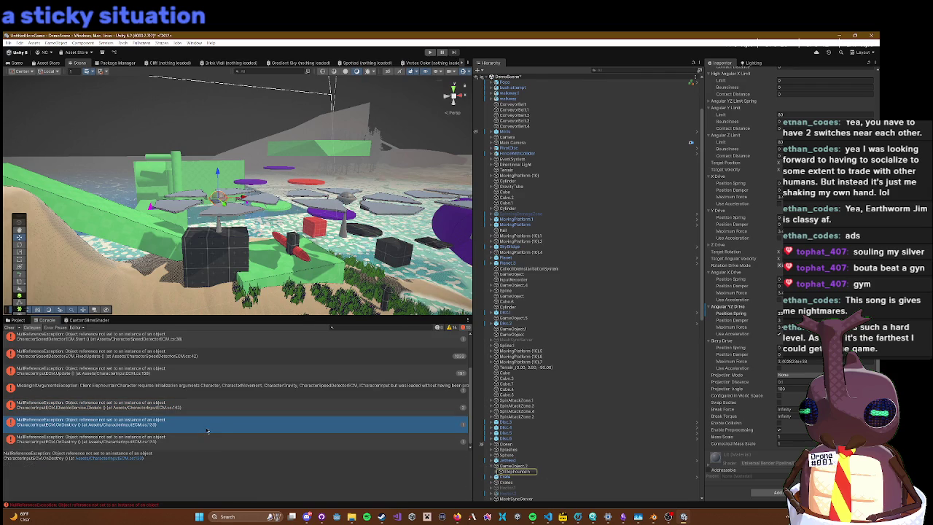
left_click(207, 441)
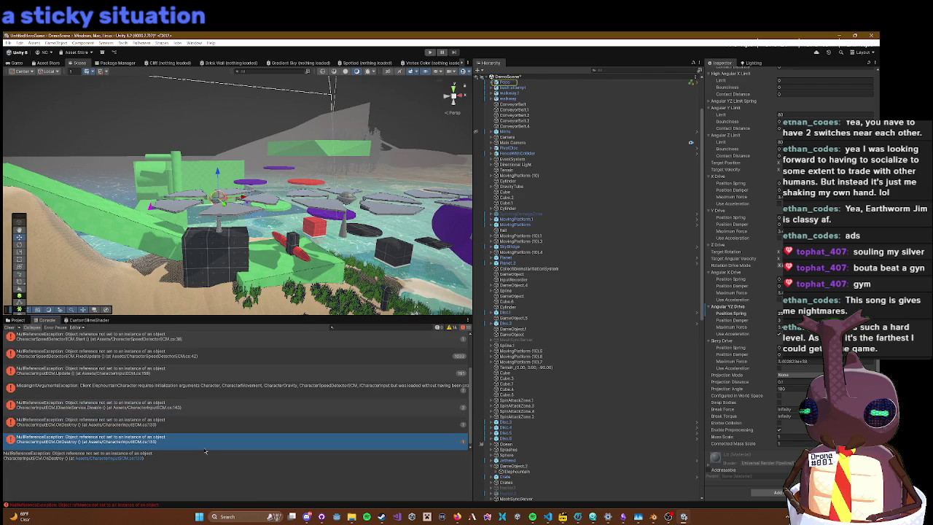
left_click(208, 406)
left_click(211, 413)
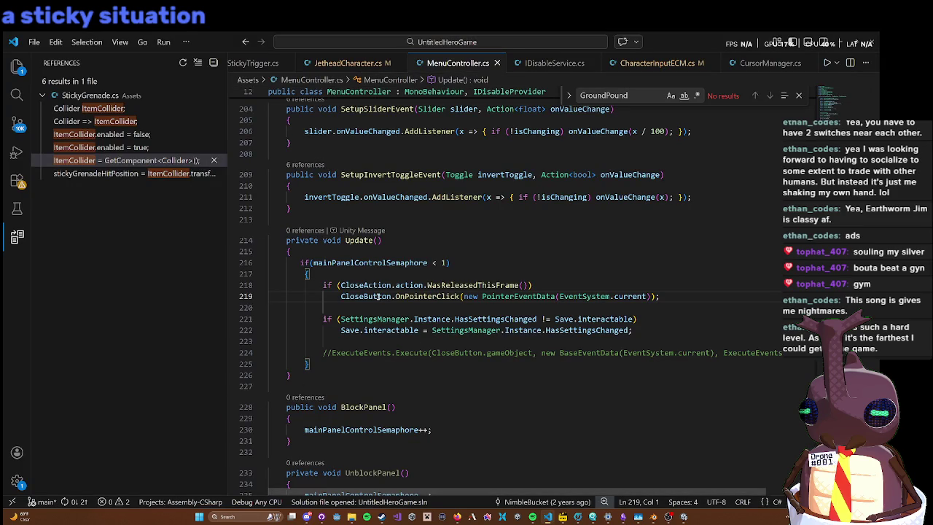
Step: Back in Unity, filter the Hierarchy with 't:ConfSystem' and select the EventSystem
mouse_move(379, 296)
key("alt+Tab")
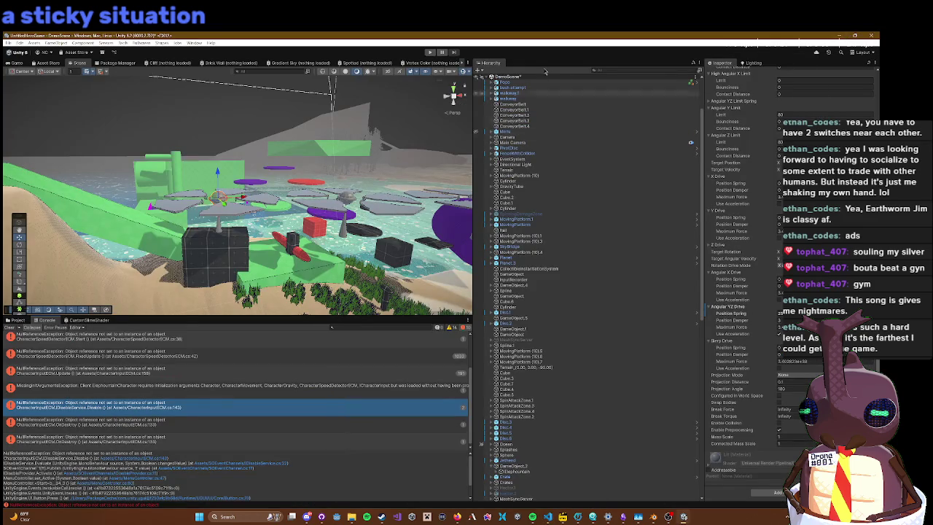
left_click(609, 71)
type("t:Conf")
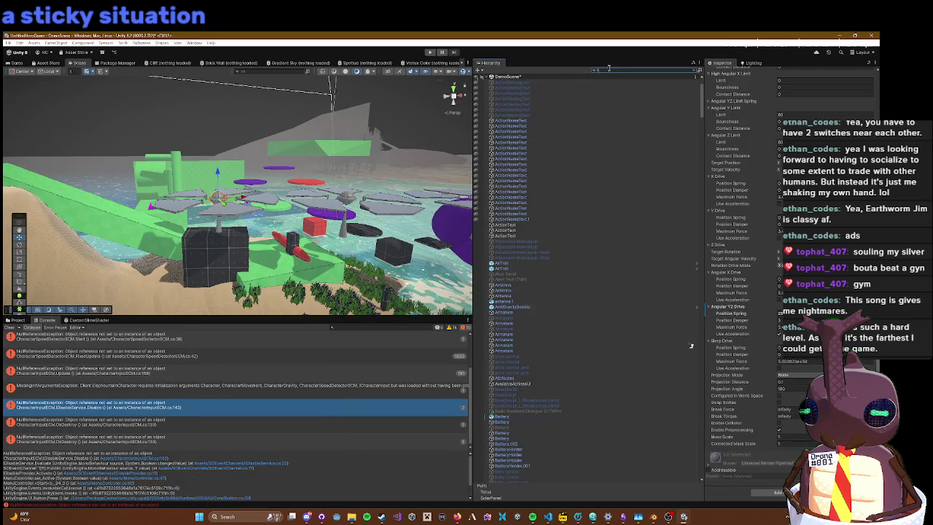
type("System")
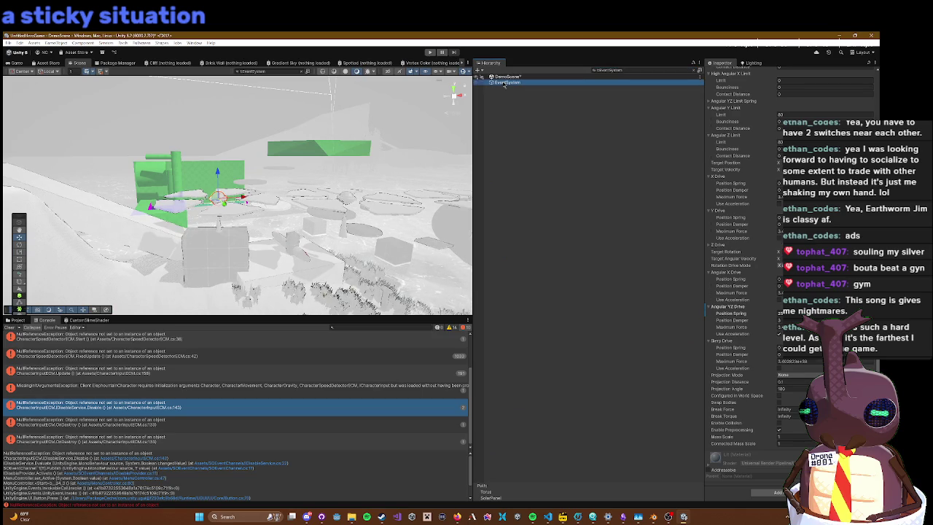
left_click(503, 82)
Step: Play-test moving the character and opening the in-game menu, then stop Play mode
left_click(430, 53)
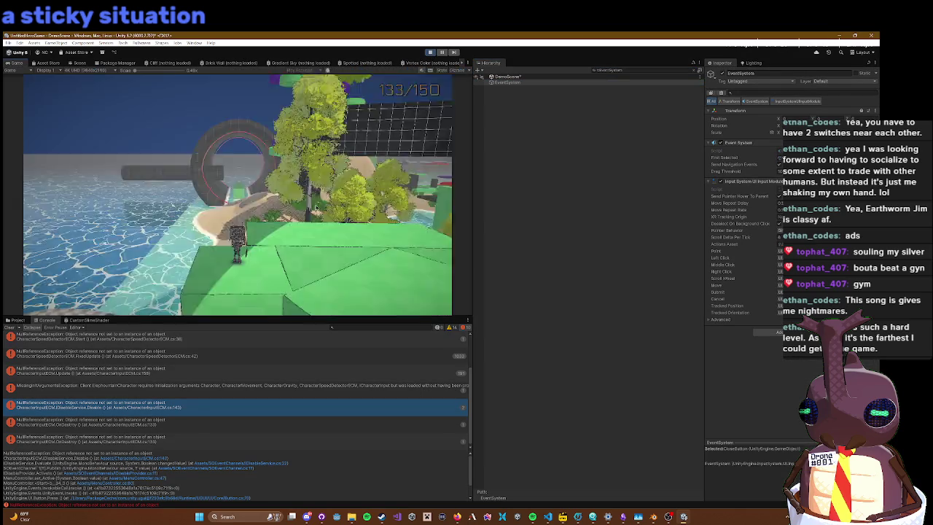
key("a")
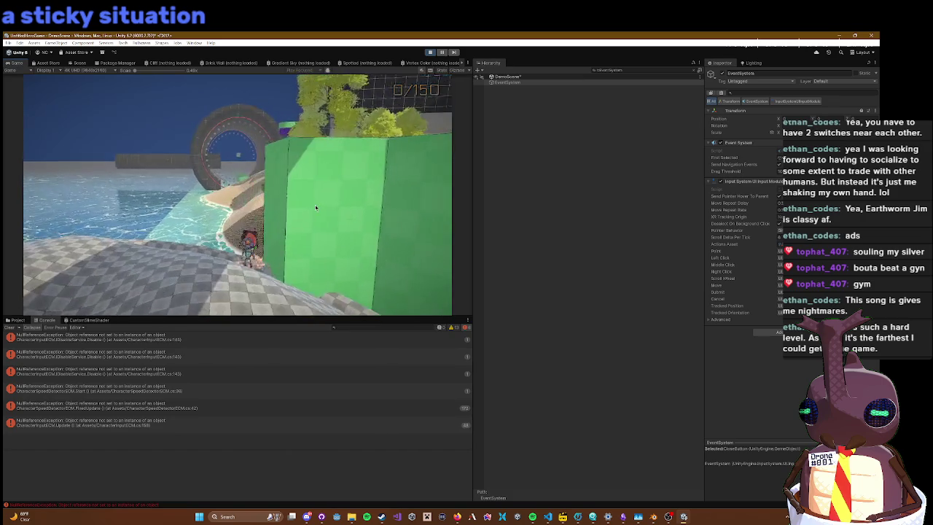
key("Escape")
key("Escape")
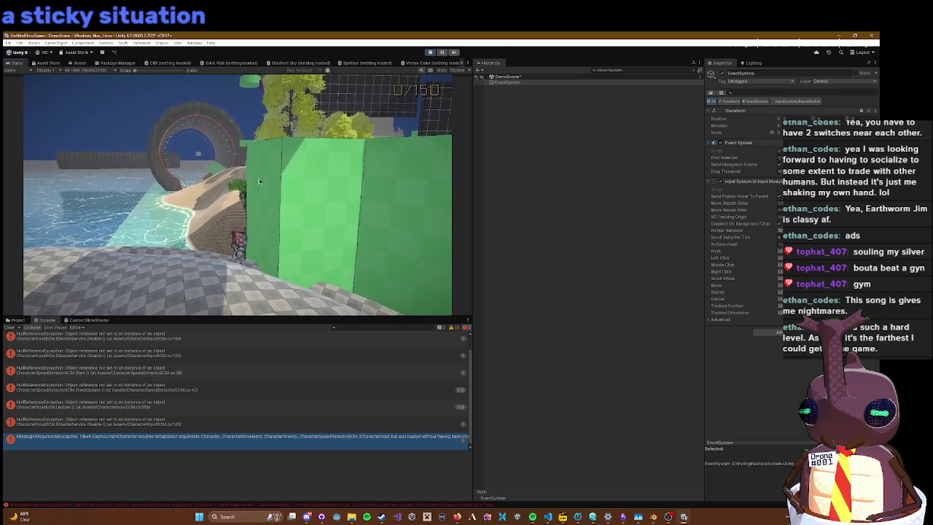
left_click(430, 52)
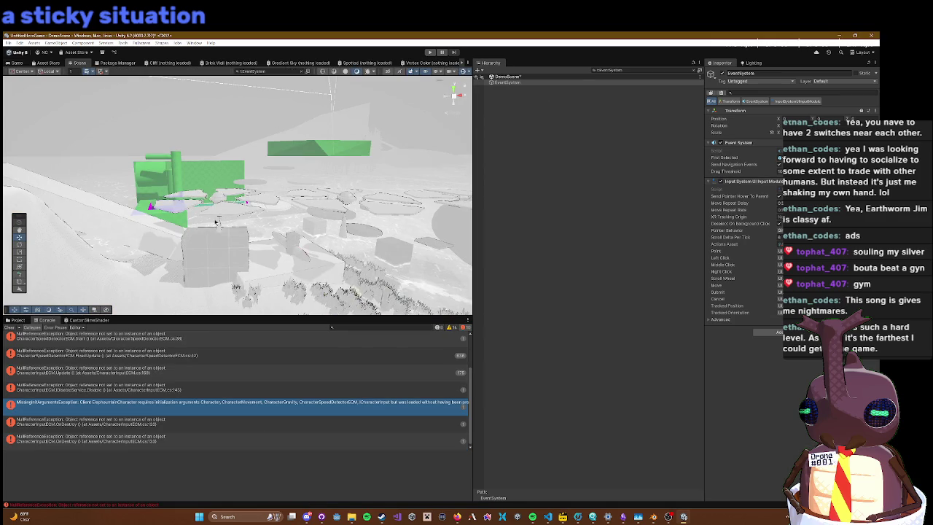
key("ctrl+5")
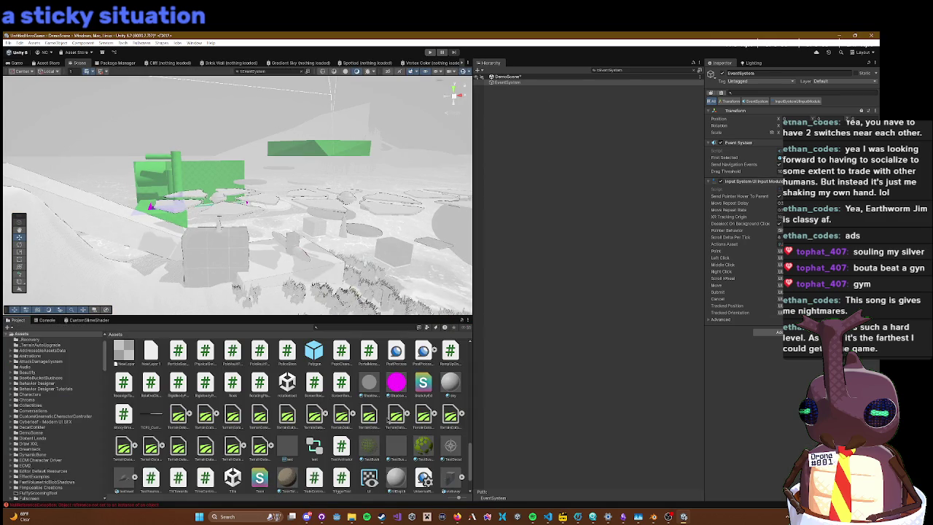
Step: Reimport the ParticleSeedController script from its context menu, then enter Play mode
left_click(178, 352)
right_click(179, 348)
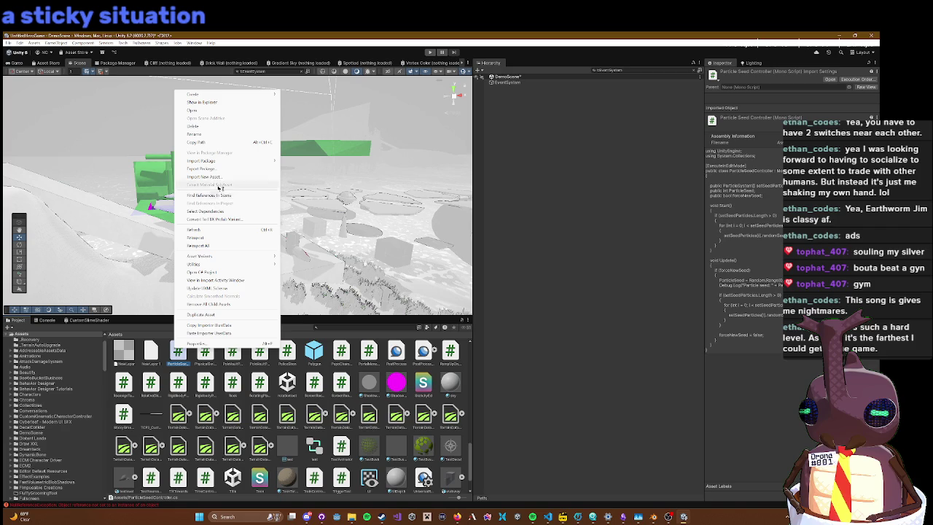
left_click(208, 238)
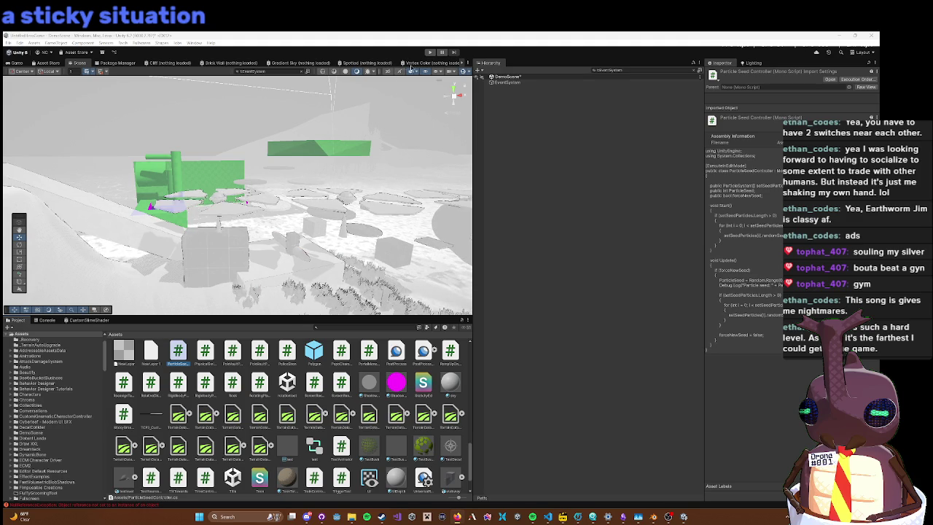
left_click(430, 52)
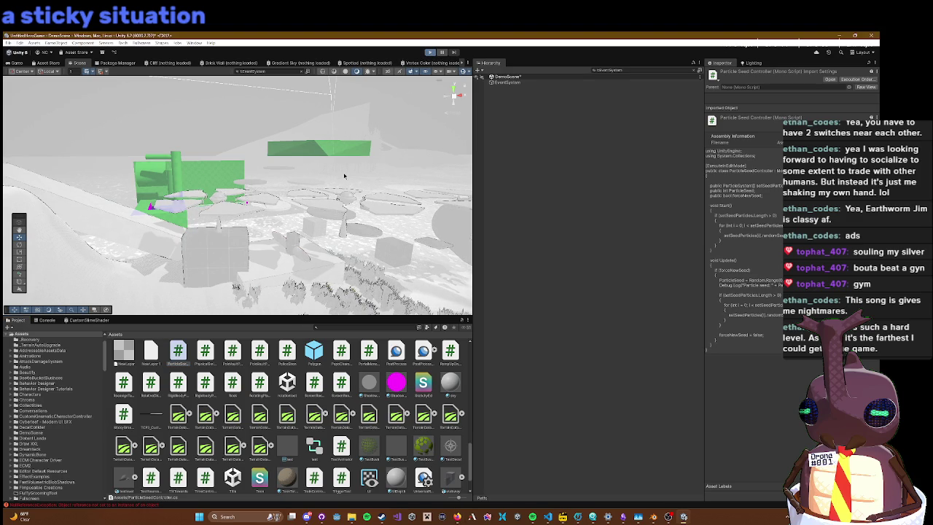
Step: Run the character forward past the tree toward the loop and up the sandy ramp
key("w")
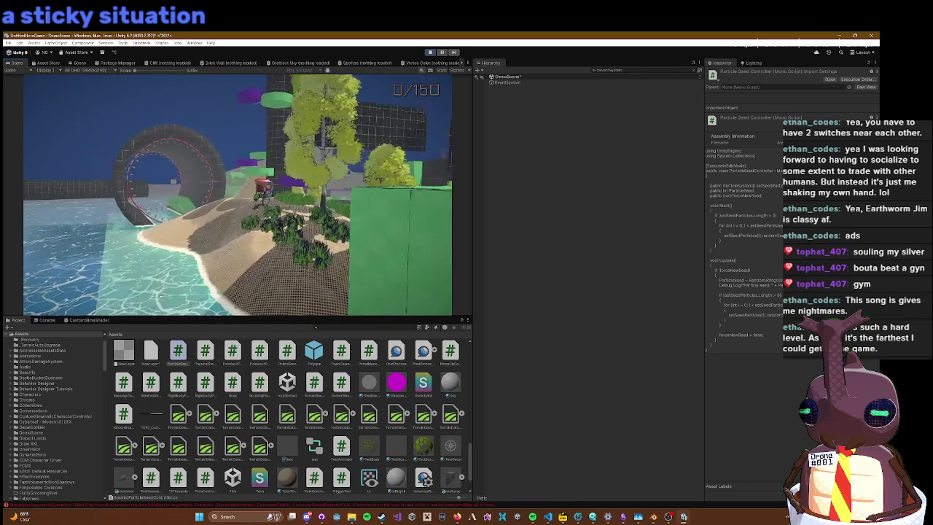
key("w")
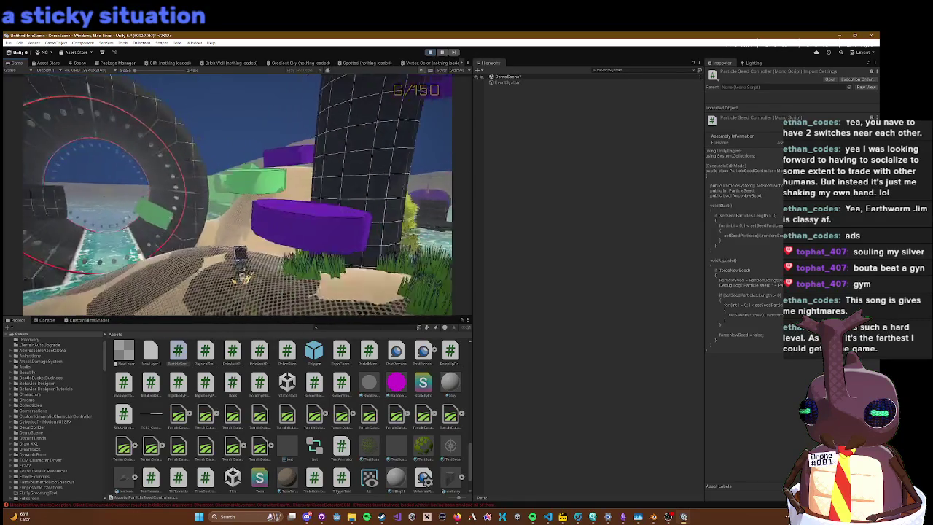
key("w")
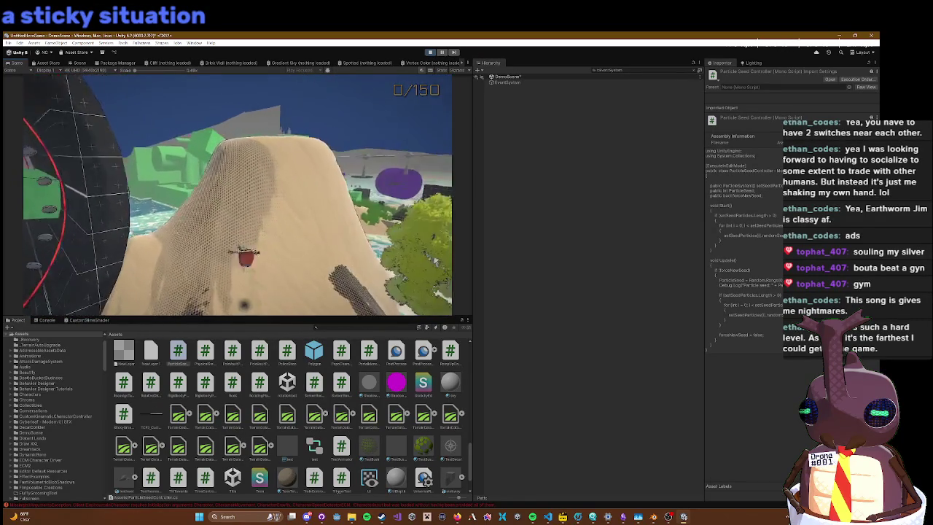
key("w")
key("w")
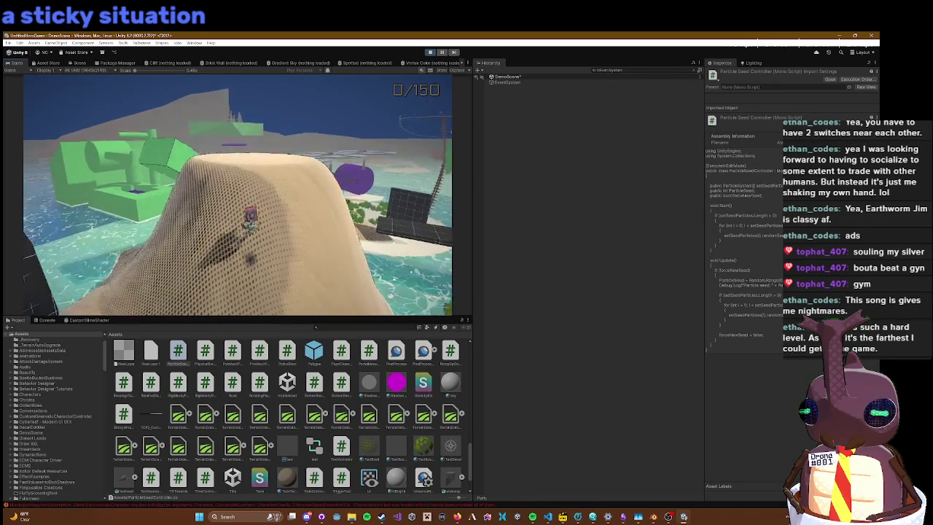